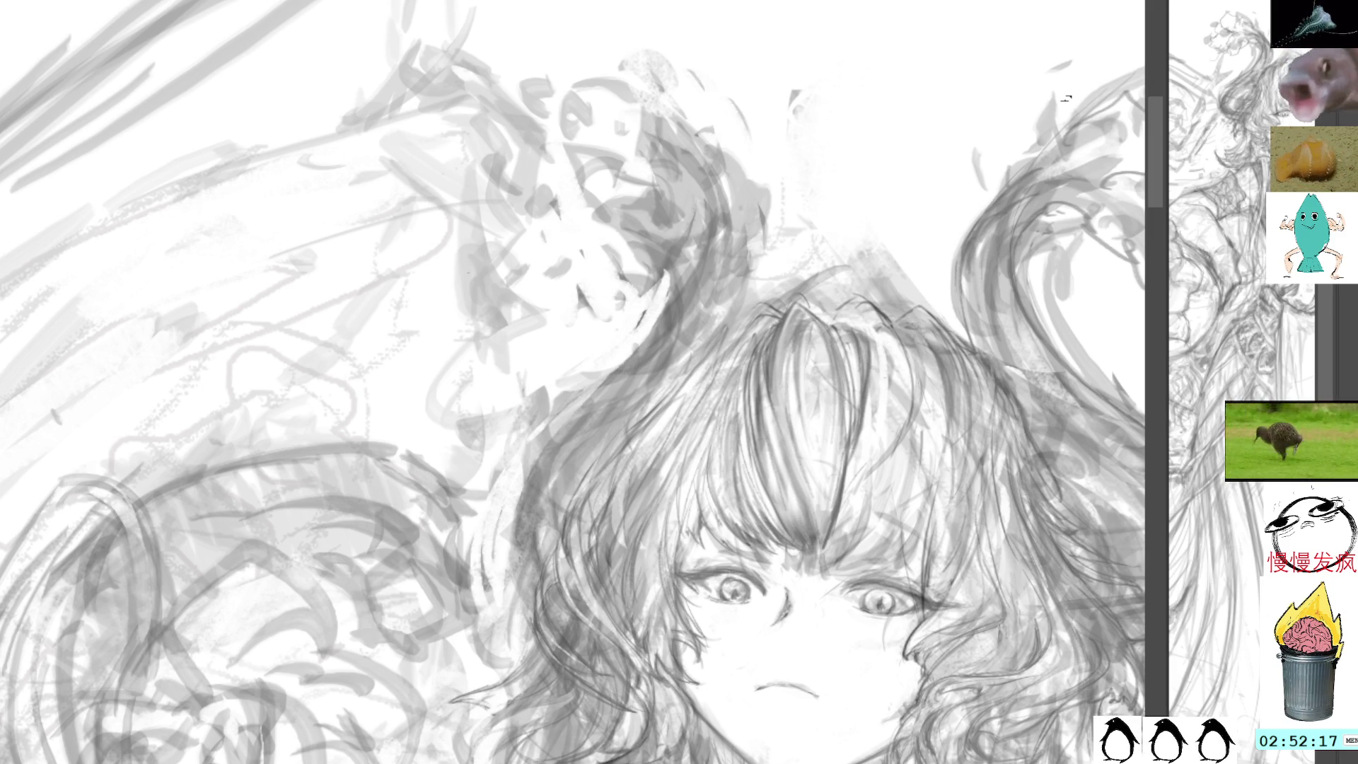
Dab a test mark above the girl's head and try two short curl strokes, undoing them.
left_click(918, 218)
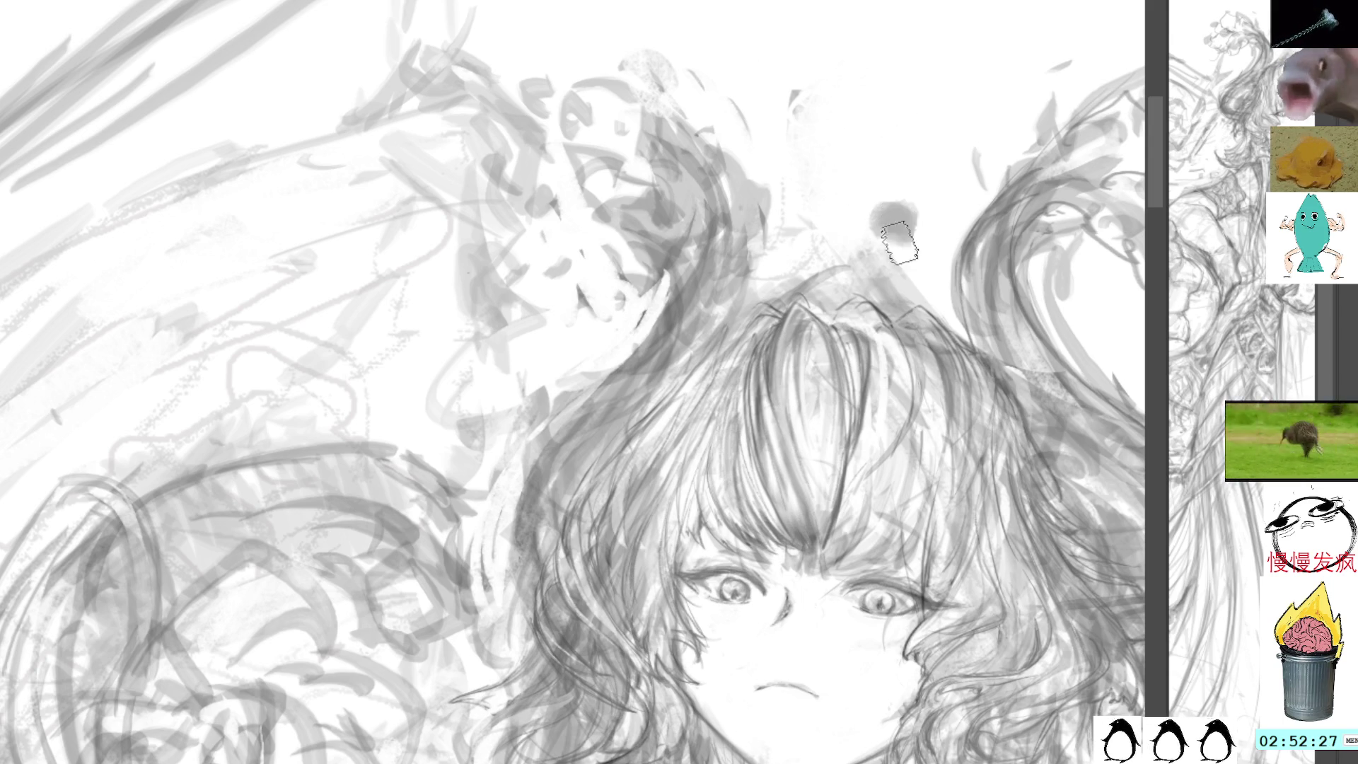
mouse_move(917, 188)
left_mouse_down()
mouse_move(908, 205)
mouse_move(923, 227)
left_mouse_up()
key("ctrl+z")
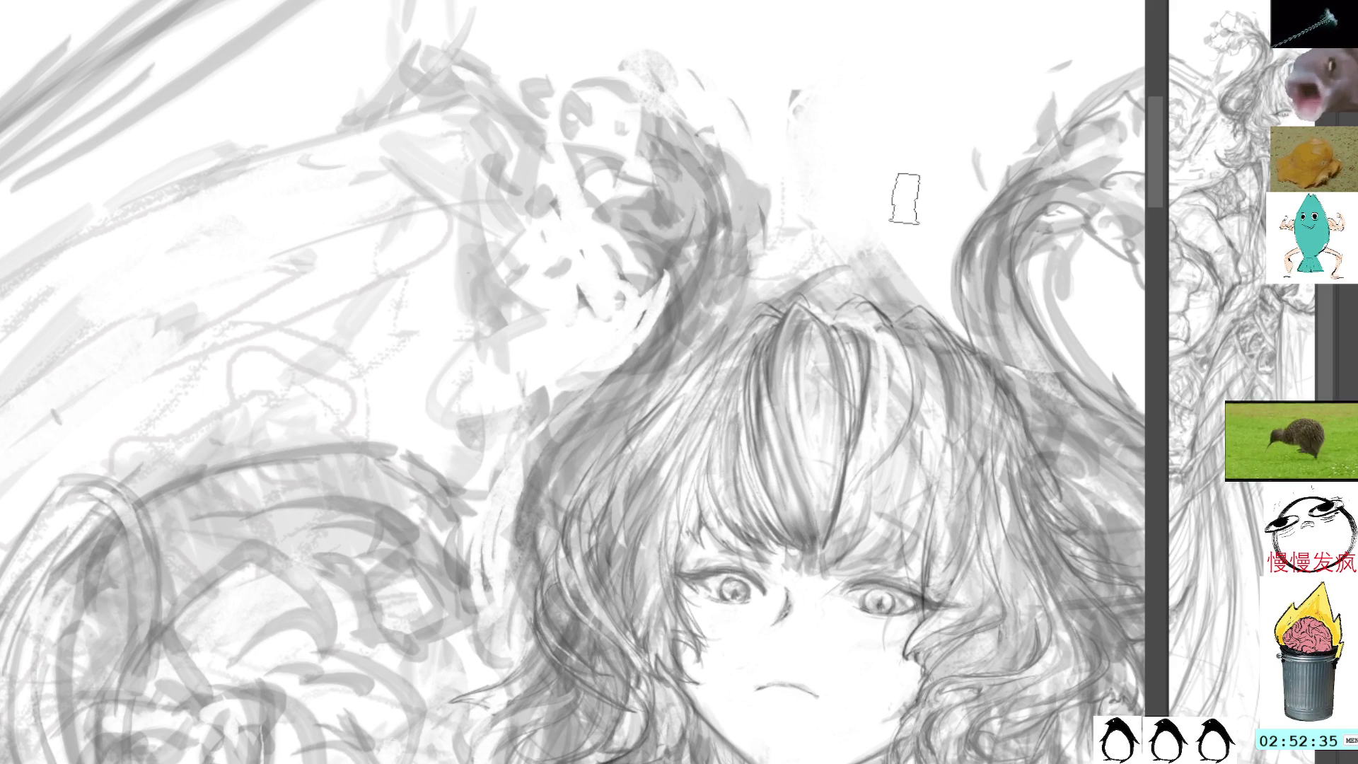
left_click_drag(903, 198, 913, 212)
key("ctrl+z")
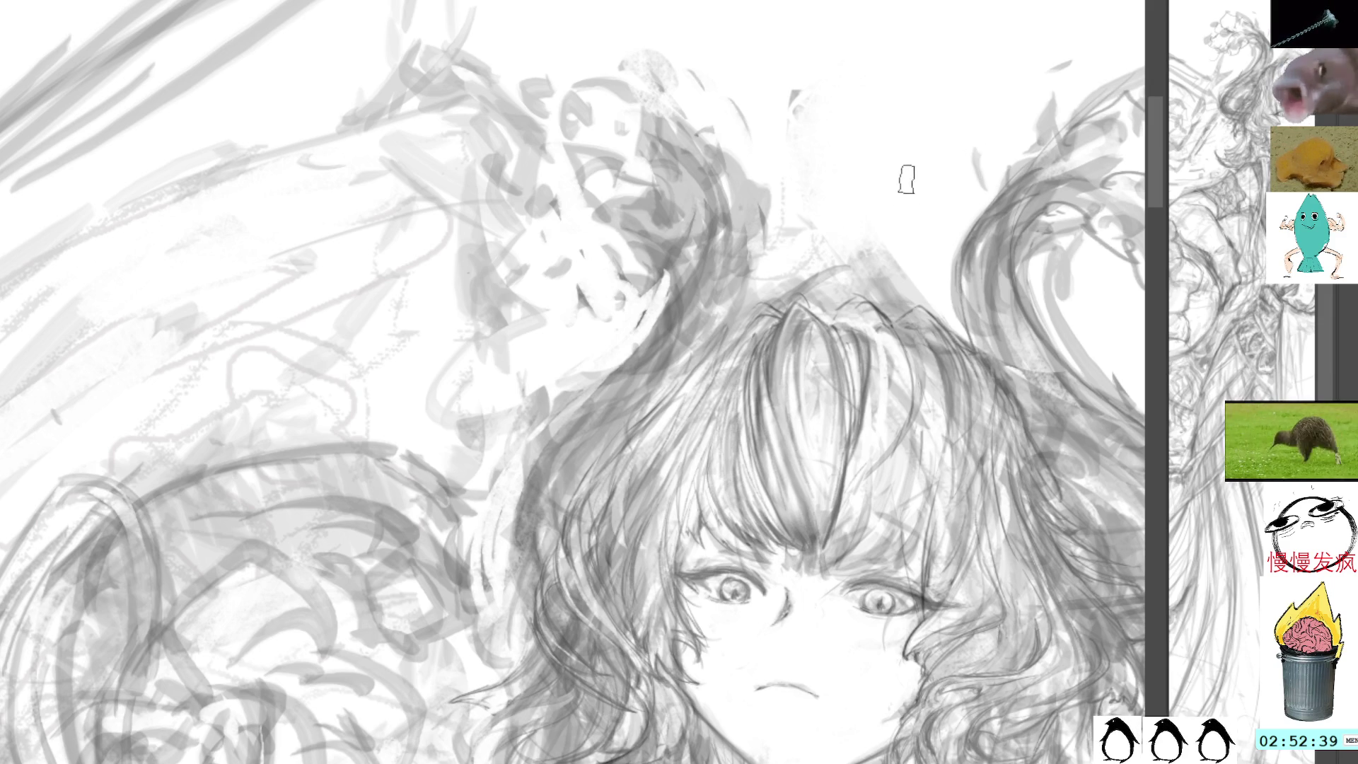
Try a small mark, a looping curl, a looped stroke and a squiggle above the head, undoing each.
left_click_drag(914, 232, 911, 251)
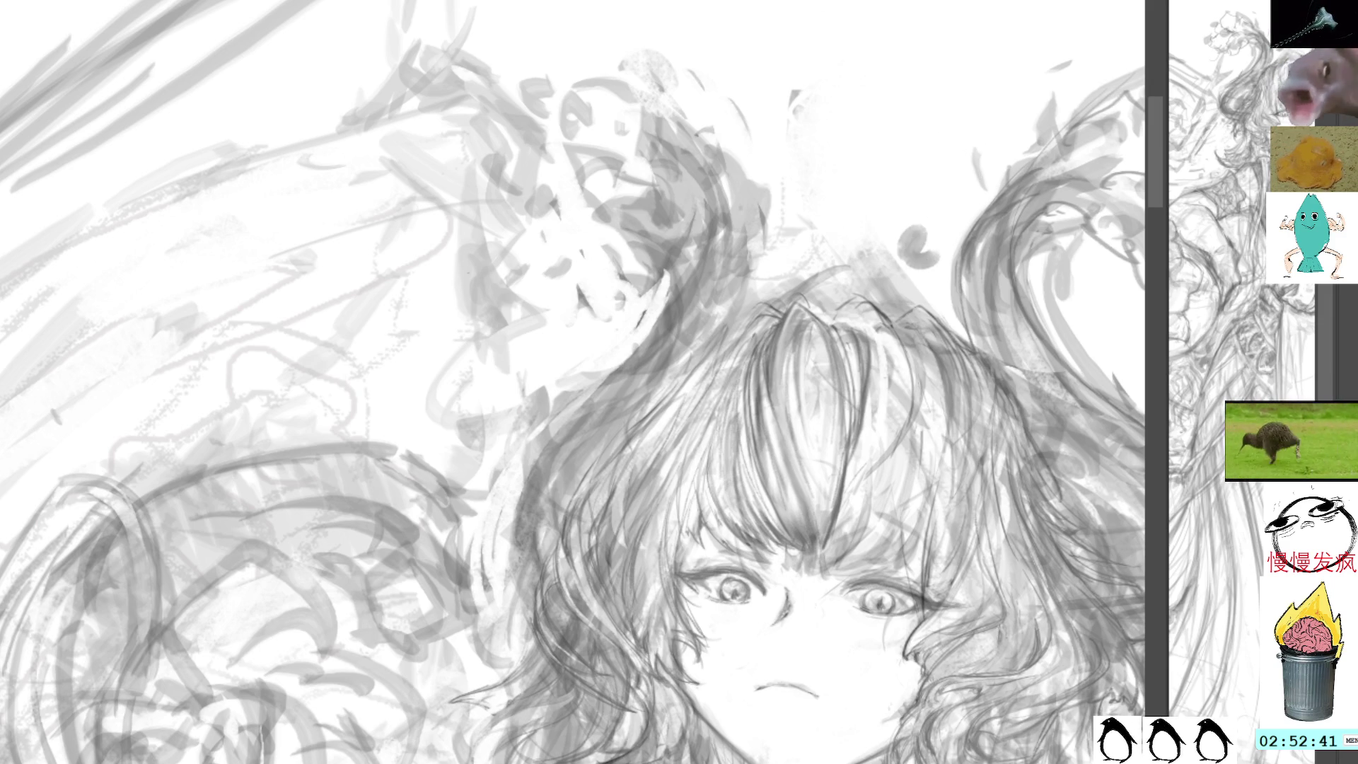
left_click_drag(909, 192, 918, 233)
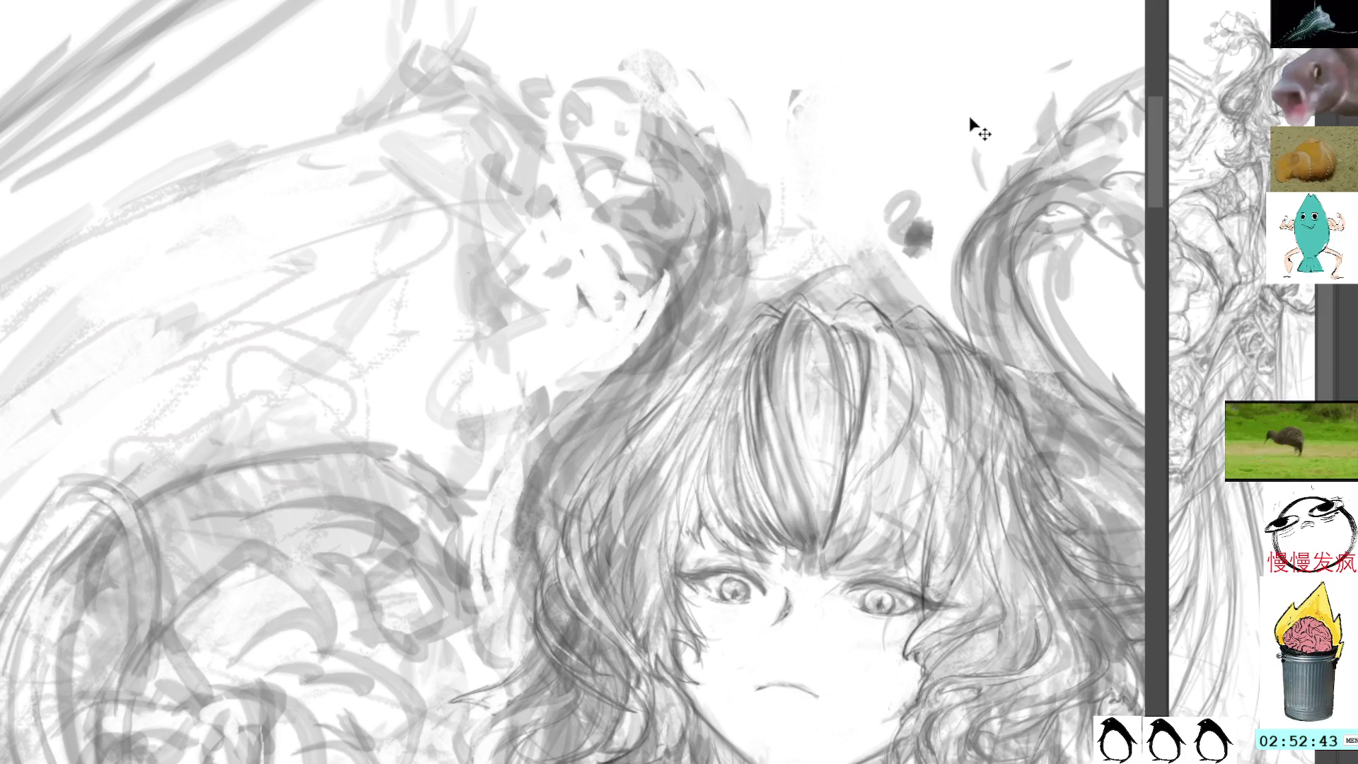
key("ctrl+z")
key("ctrl+z")
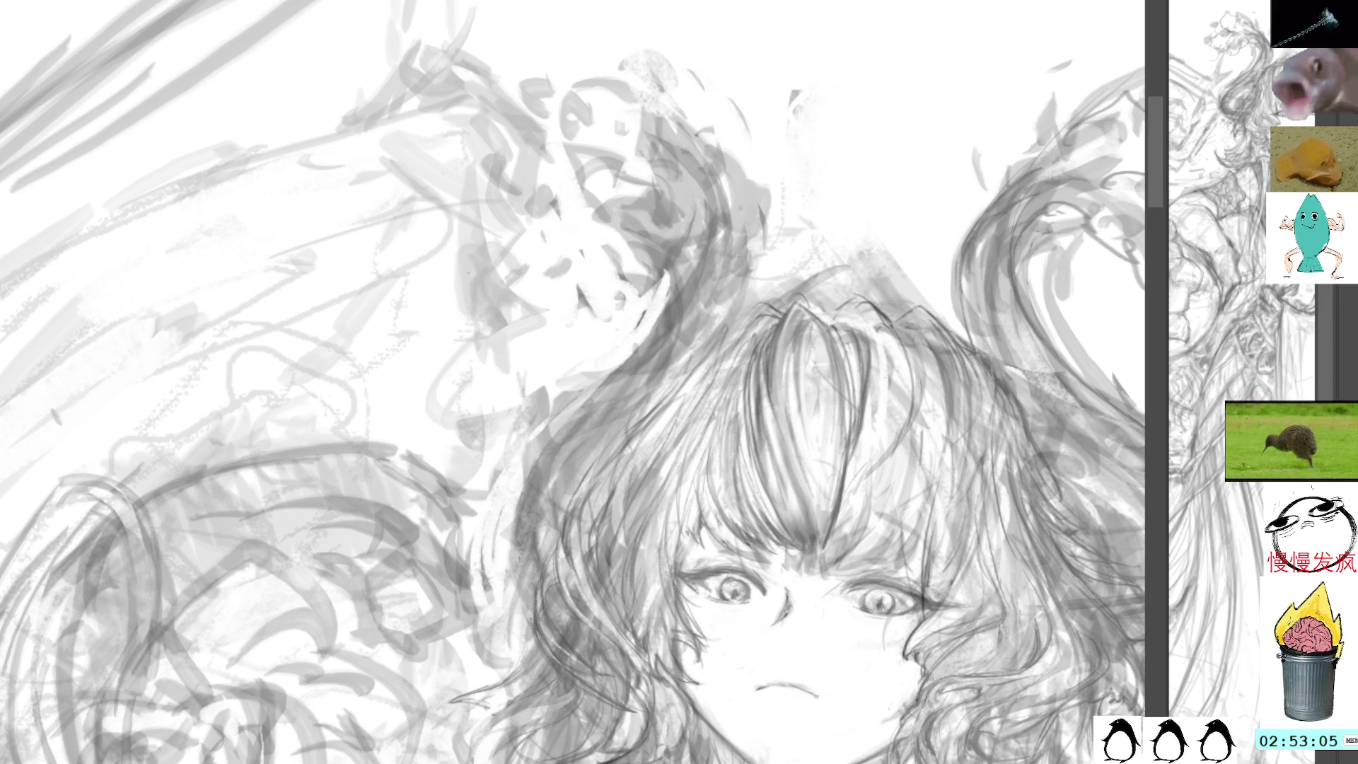
left_click_drag(932, 225, 960, 223)
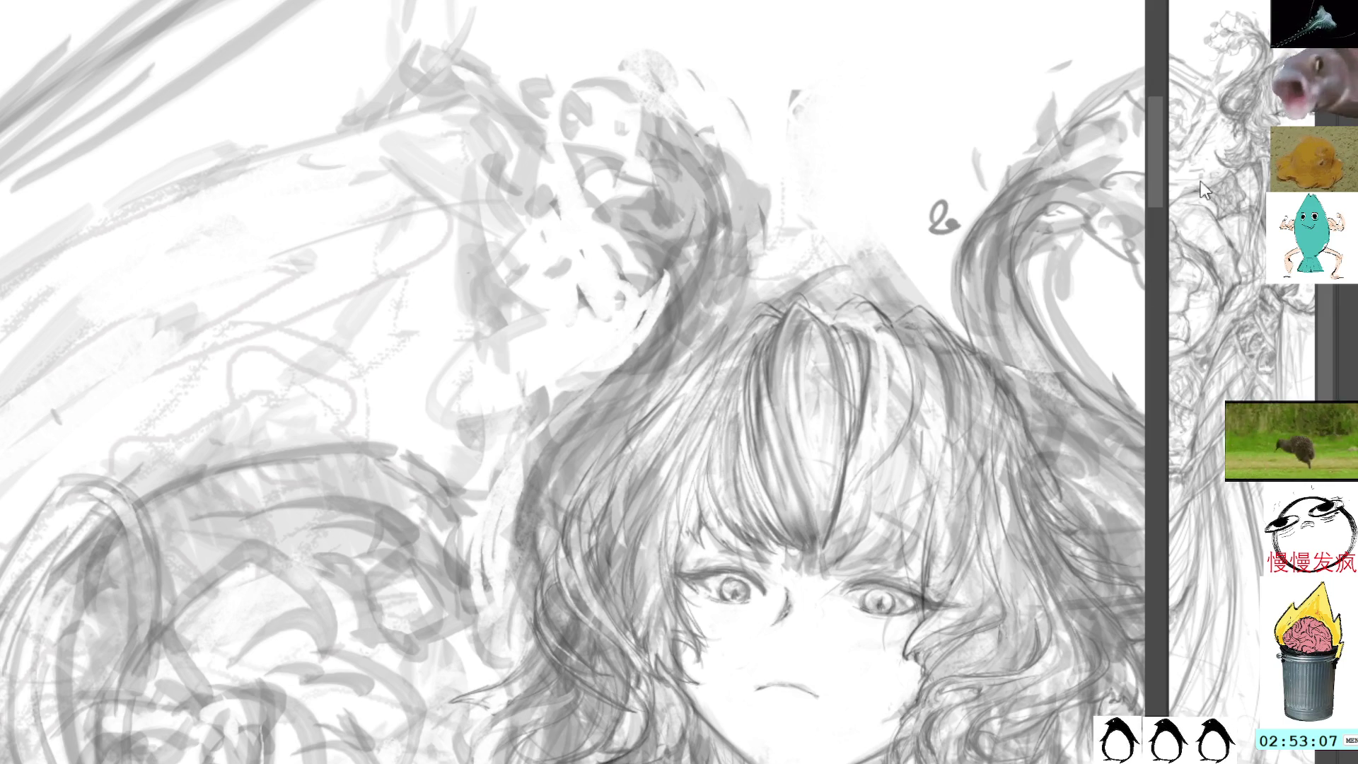
key("ctrl+z")
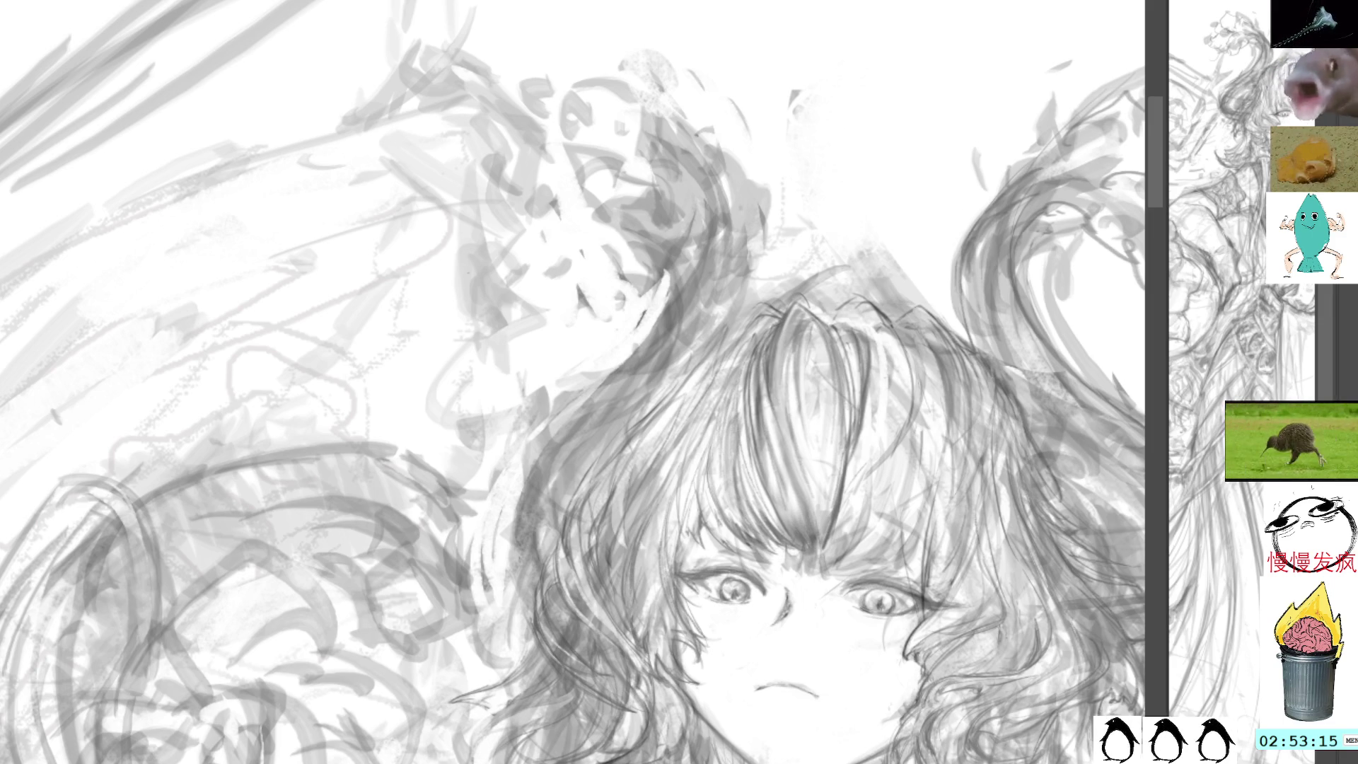
left_click_drag(864, 203, 915, 222)
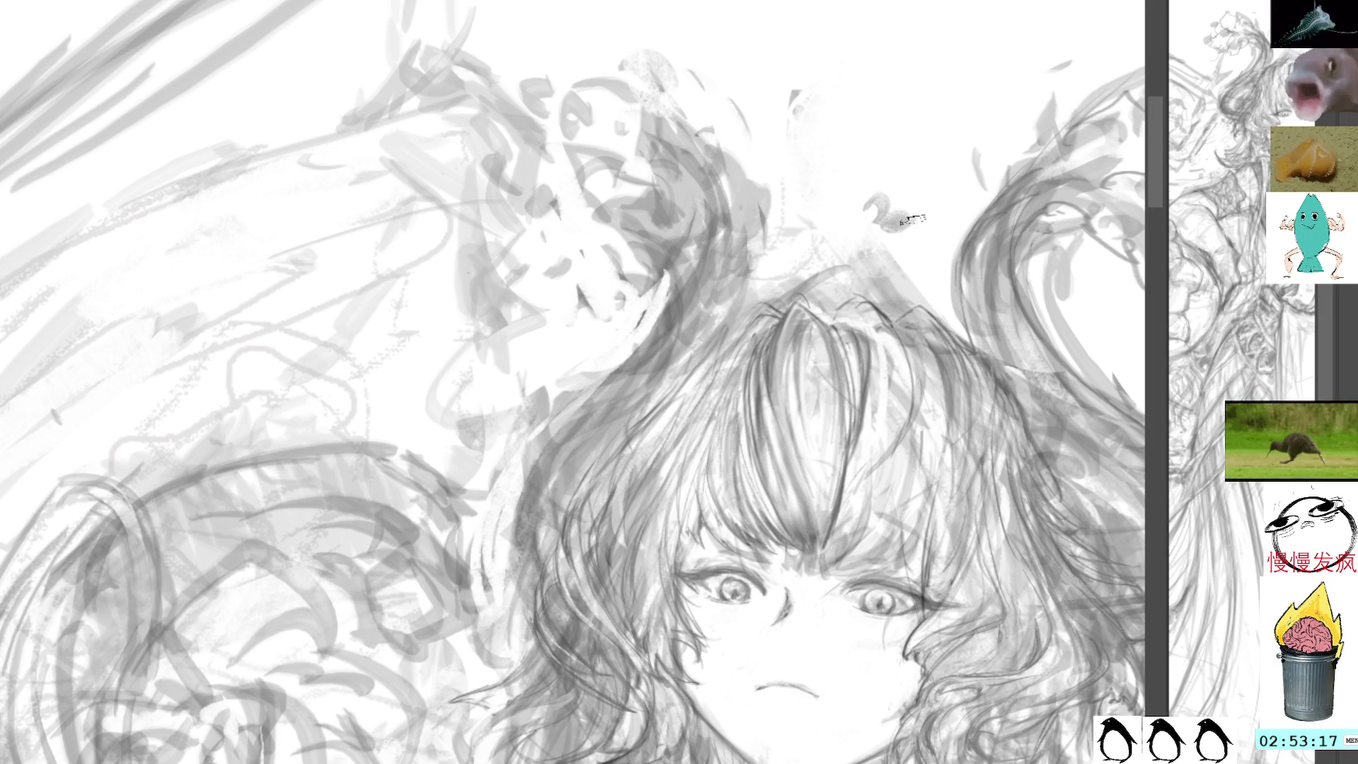
key("ctrl+z")
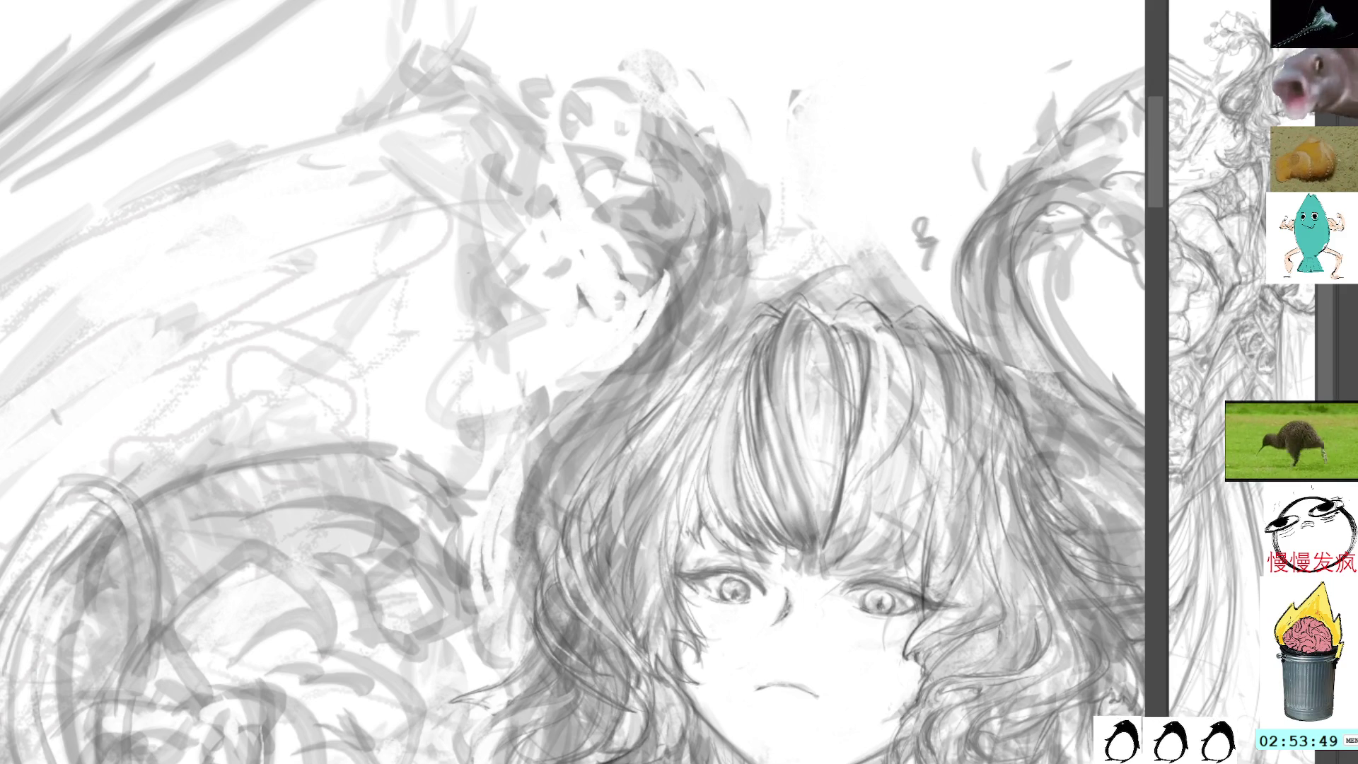
Undo a trial stroke above the head and turn the canvas view counterclockwise.
left_click_drag(919, 201, 928, 270)
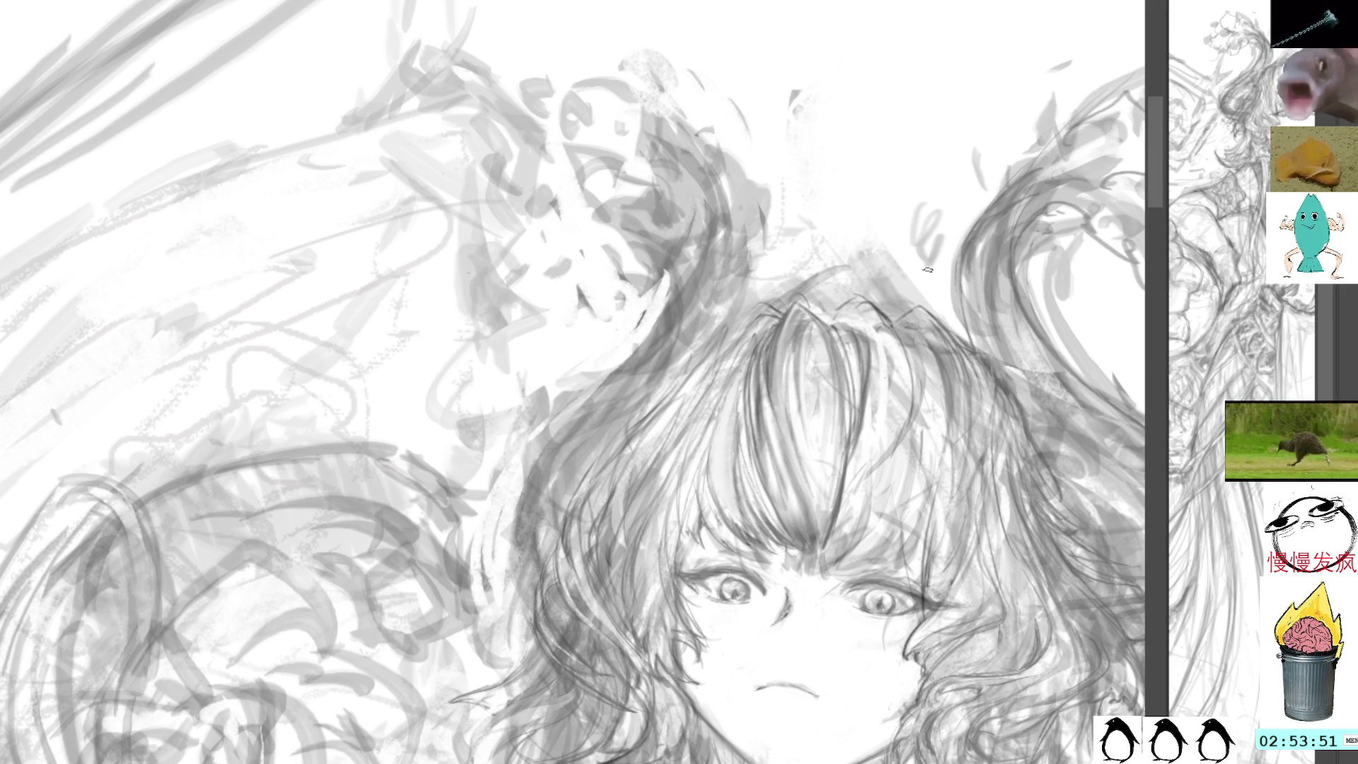
key("ctrl+z")
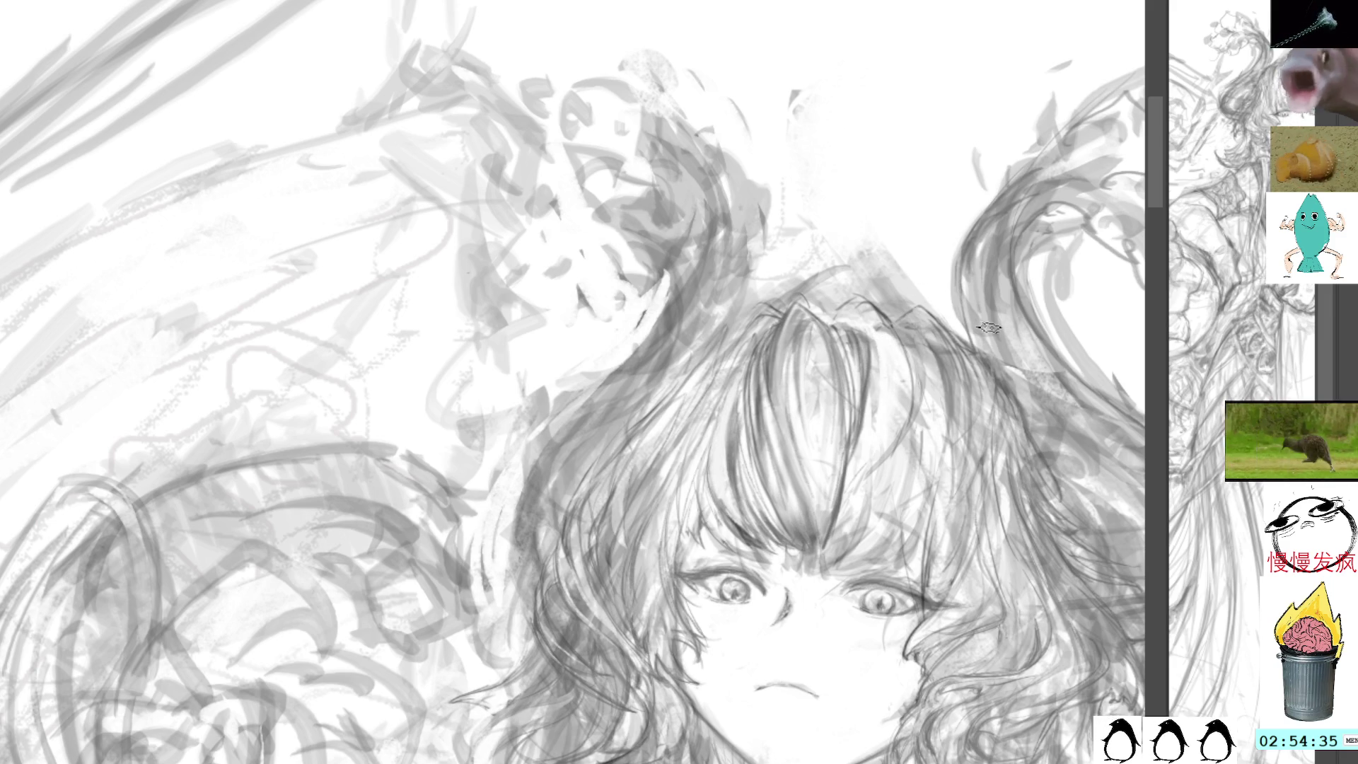
key("minus")
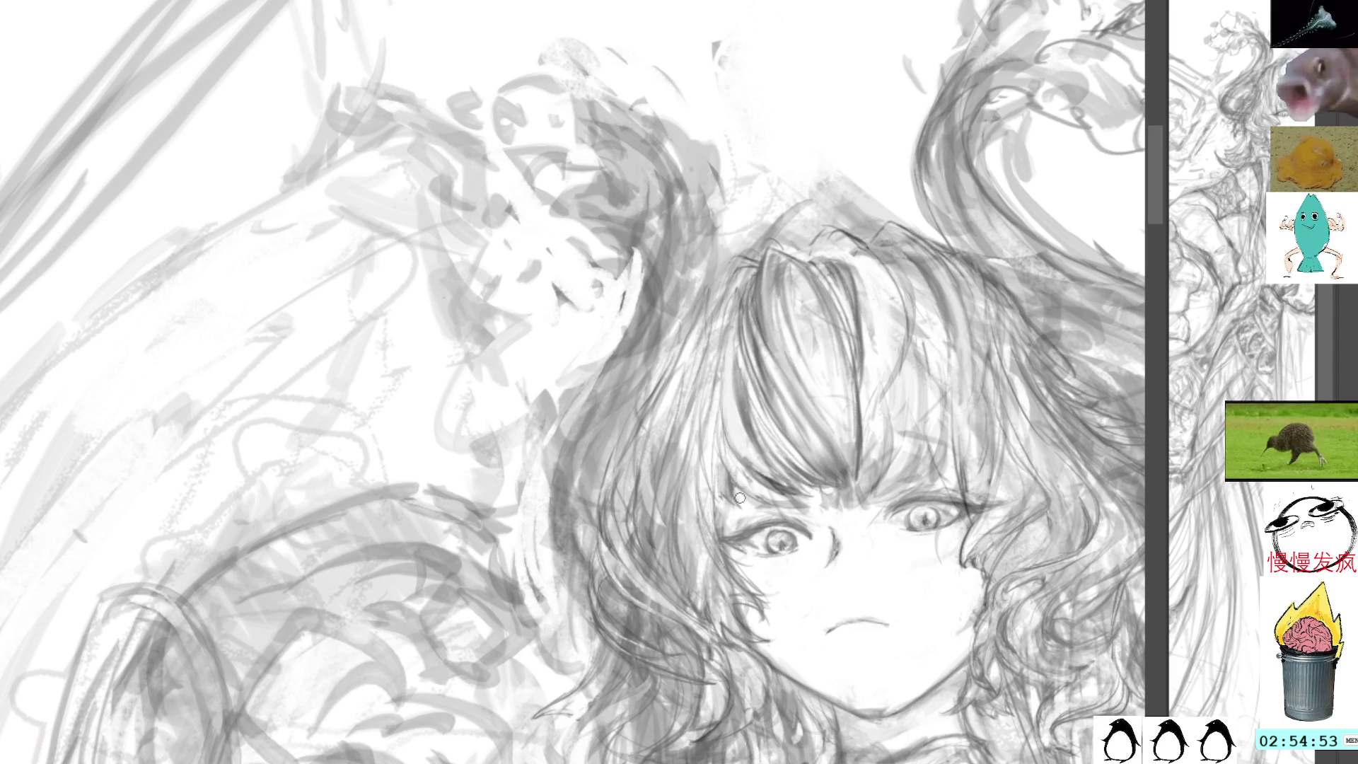
Rotate the view around the face, then reset the canvas rotation to upright with Home.
left_click_drag(889, 67, 940, 218)
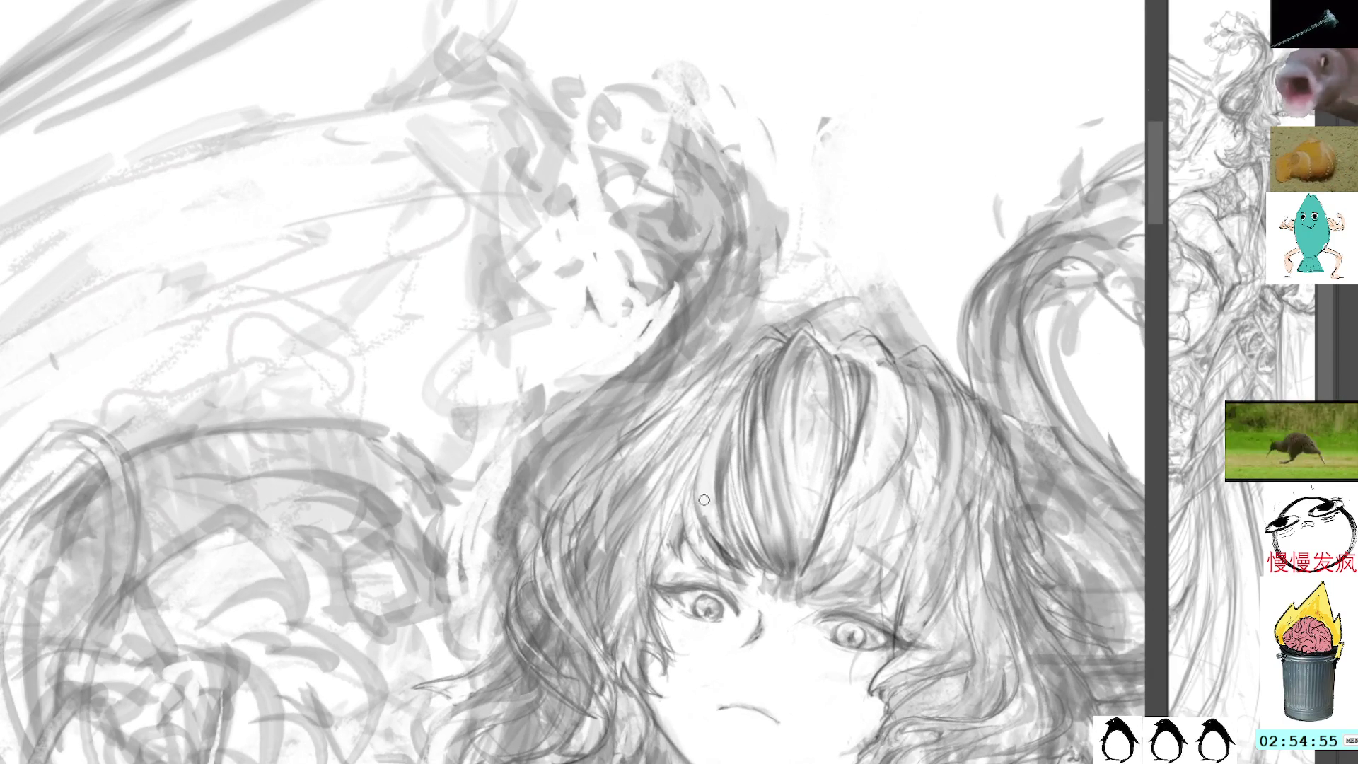
key("Home")
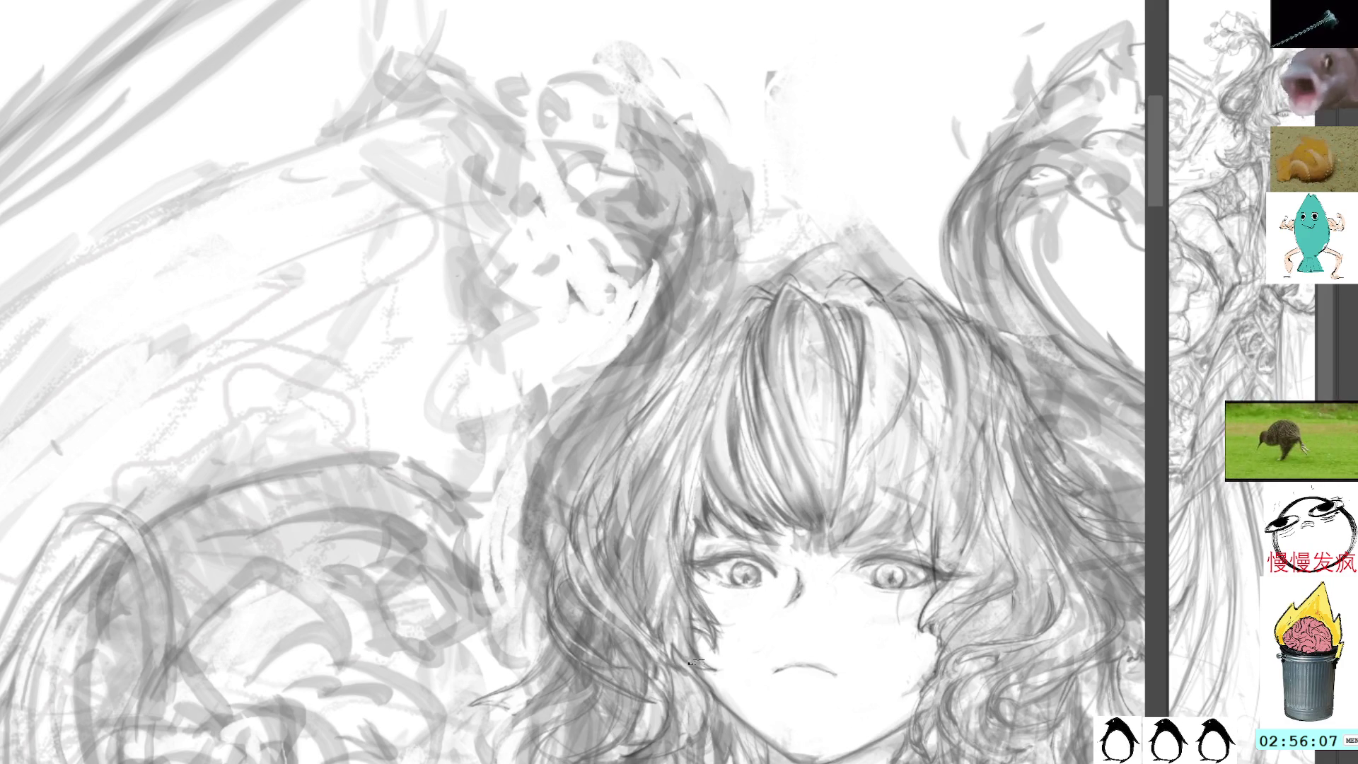
Sample grey tones from the cheek and drawing, then pan the view up and right.
left_click(698, 620, "alt")
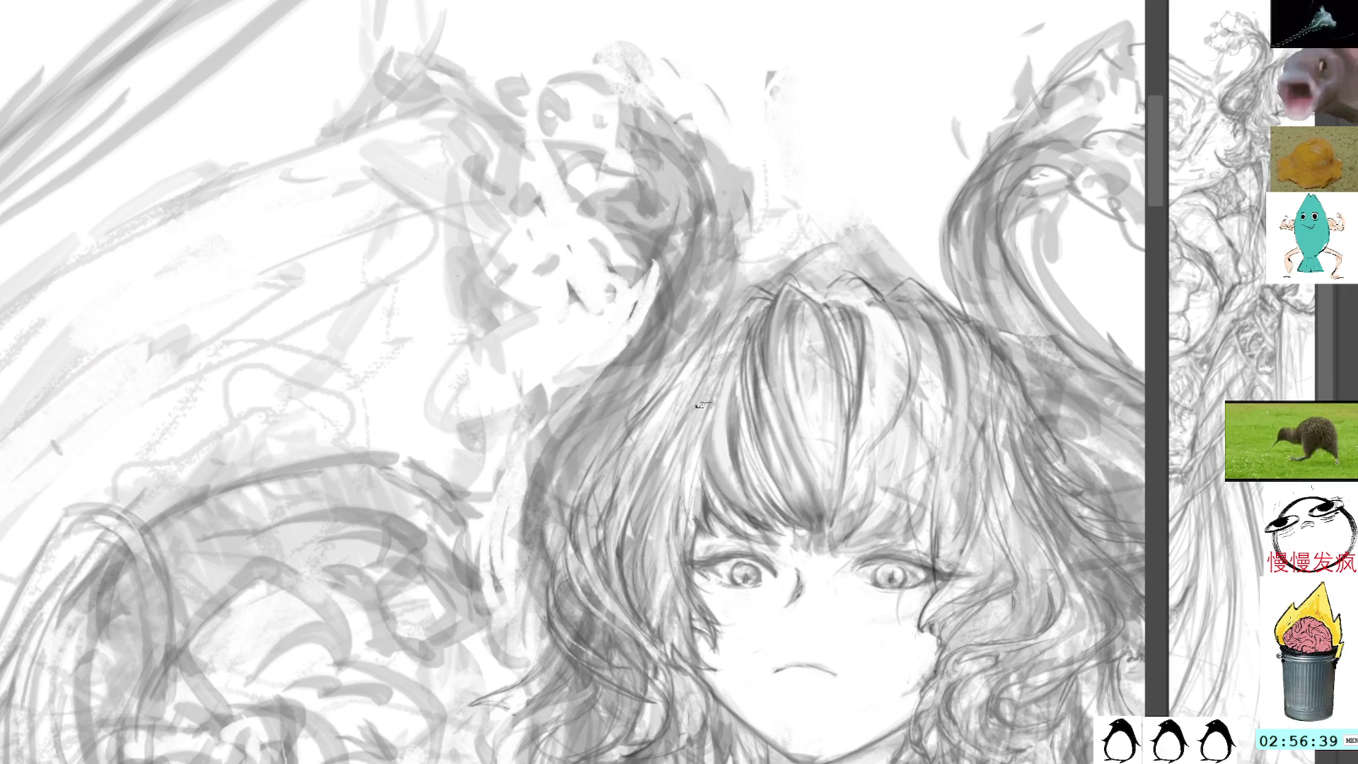
left_click(757, 513, "alt")
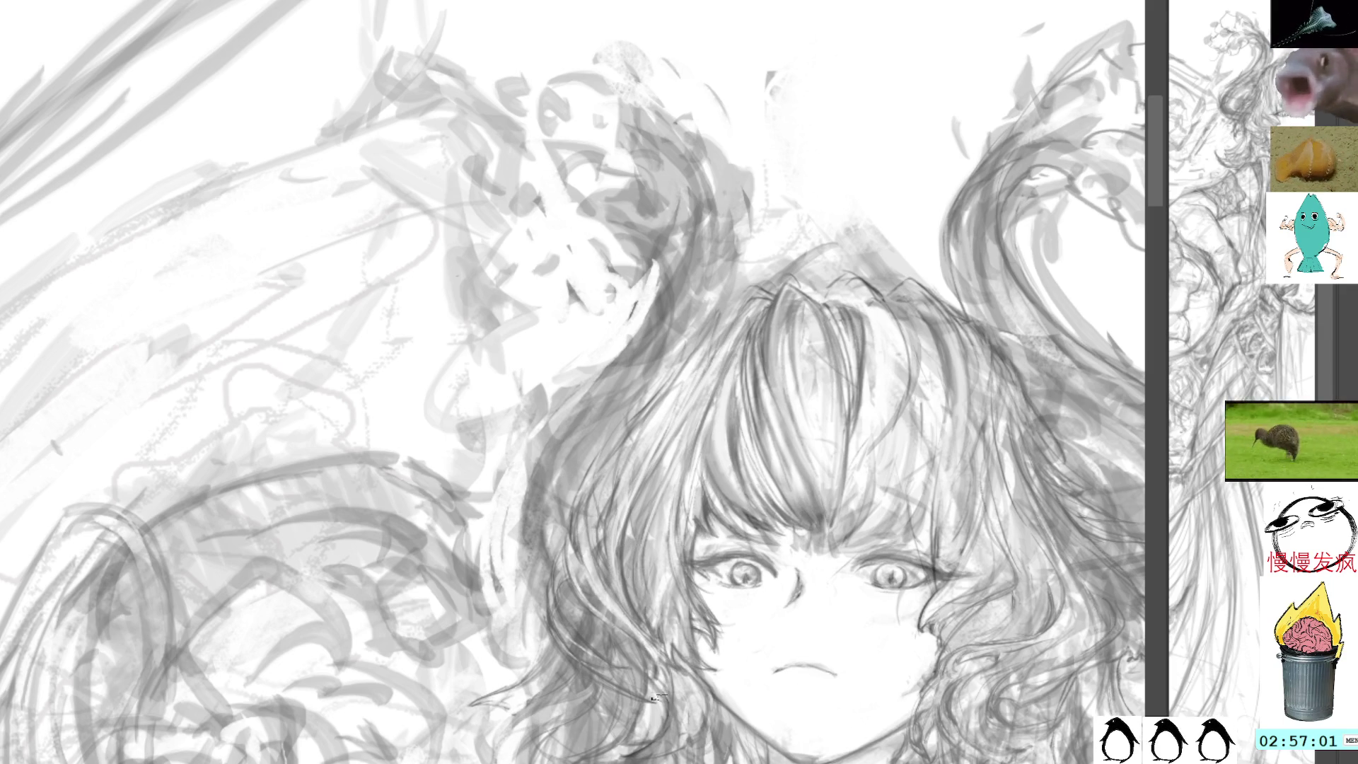
mouse_move(672, 562)
left_mouse_down()
mouse_move(745, 507)
mouse_move(723, 523)
left_mouse_up()
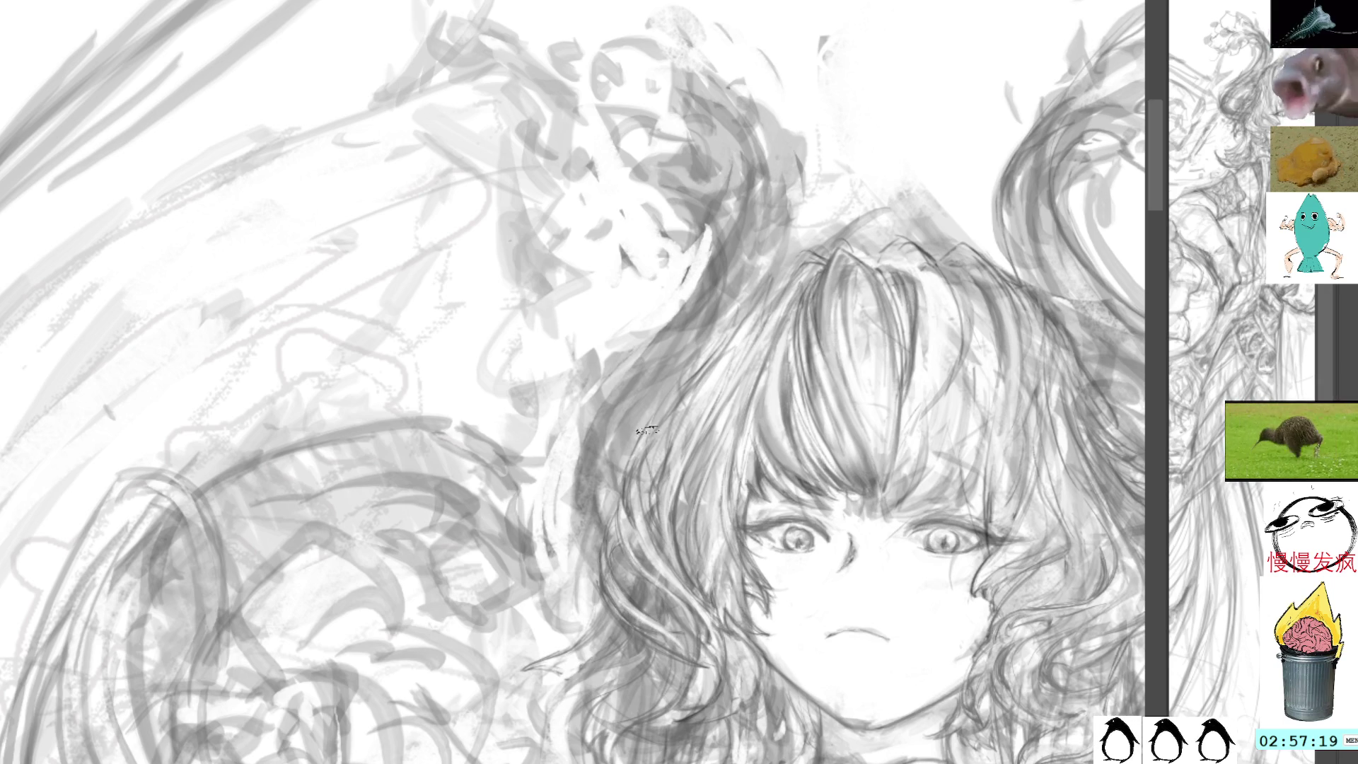
Shift the view up, sample a hair grey, and lasso the thin strand beside the face.
left_click_drag(711, 548, 704, 486)
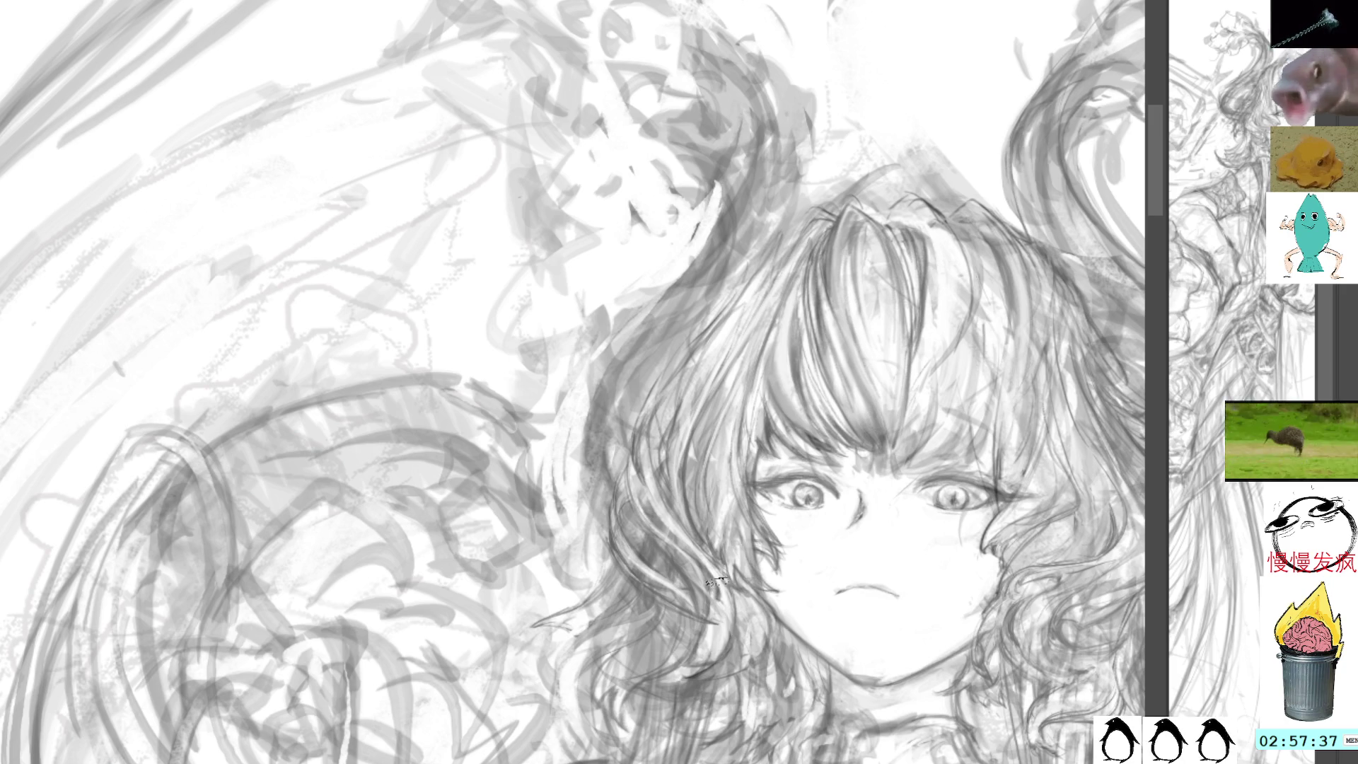
left_click(695, 669, "alt")
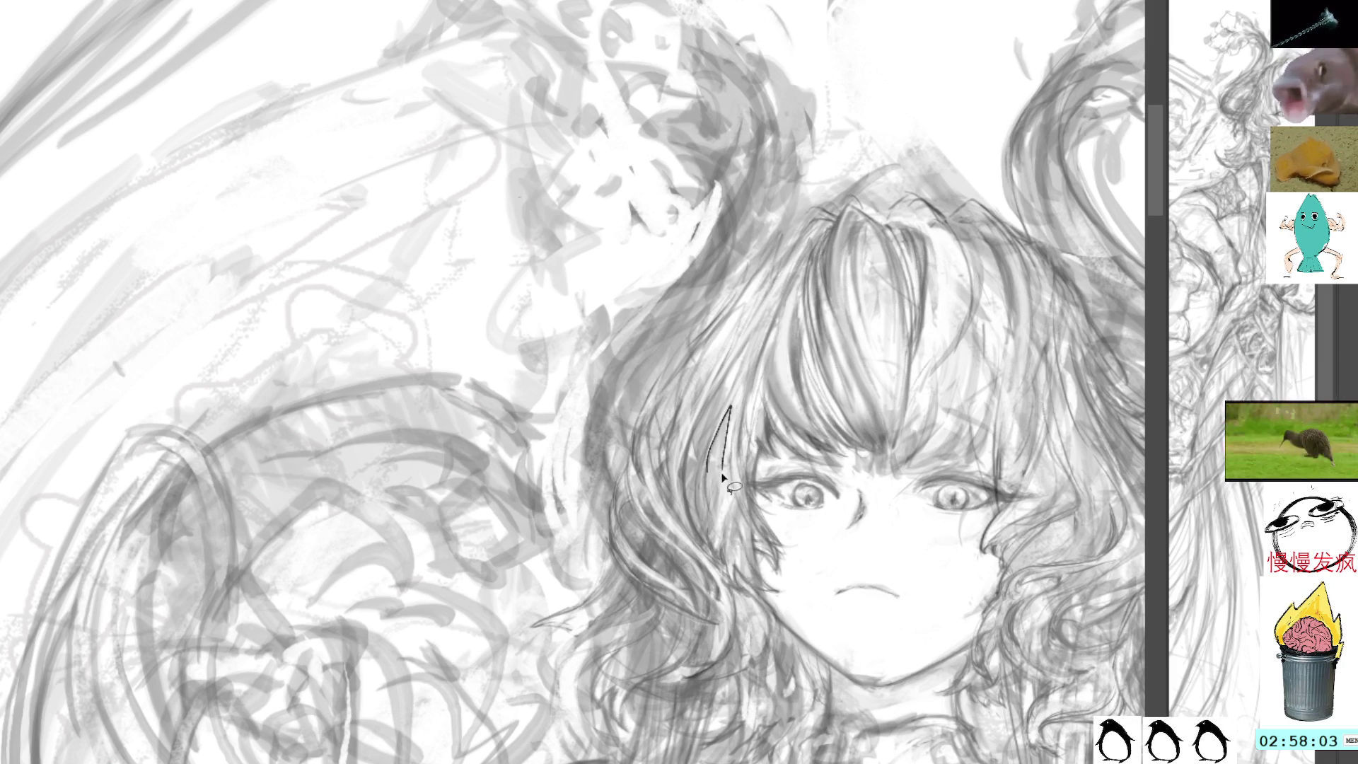
left_click_drag(728, 409, 726, 418)
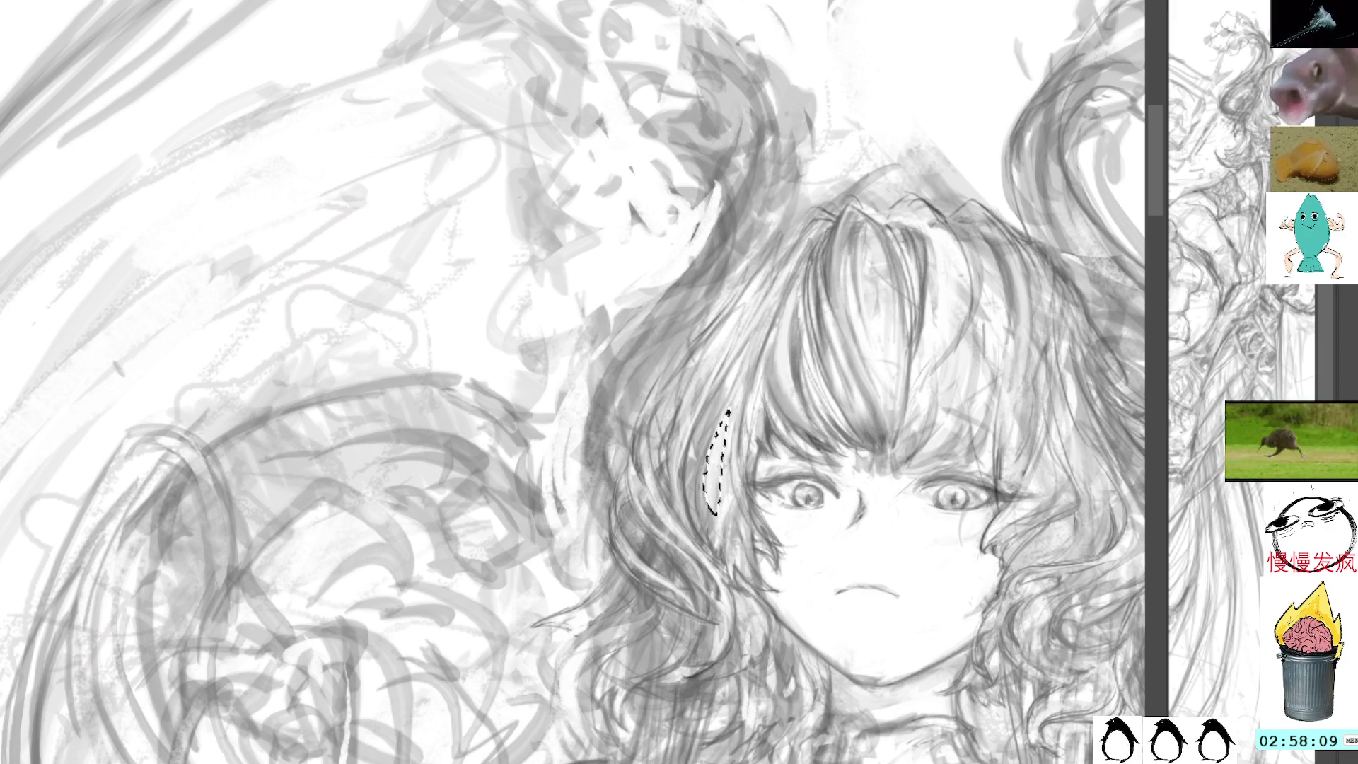
Drop the hair-strand selection and tilt the canvas about 40° counter-clockwise.
key("ctrl+d")
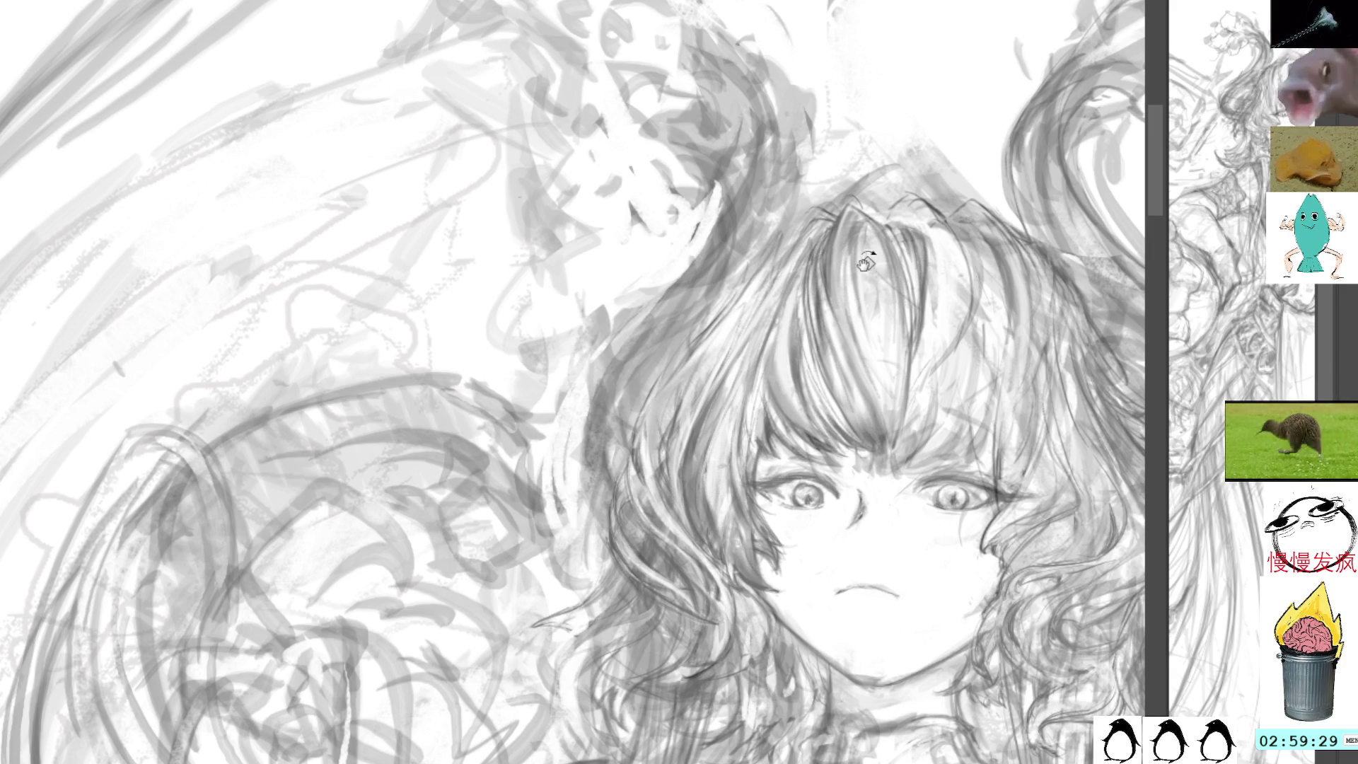
mouse_move(866, 302)
left_mouse_down()
mouse_move(691, 146)
mouse_move(665, 184)
mouse_move(693, 478)
left_mouse_up()
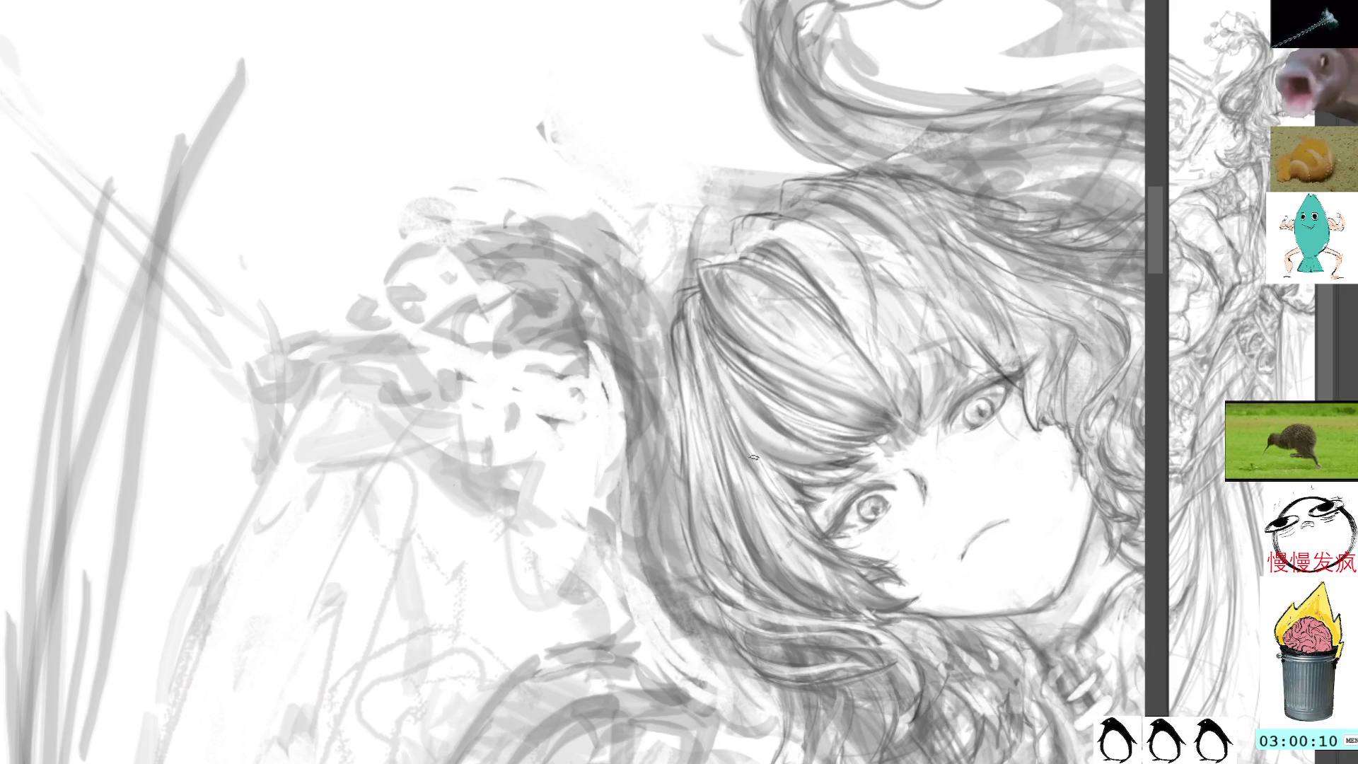
left_click_drag(758, 408, 600, 80)
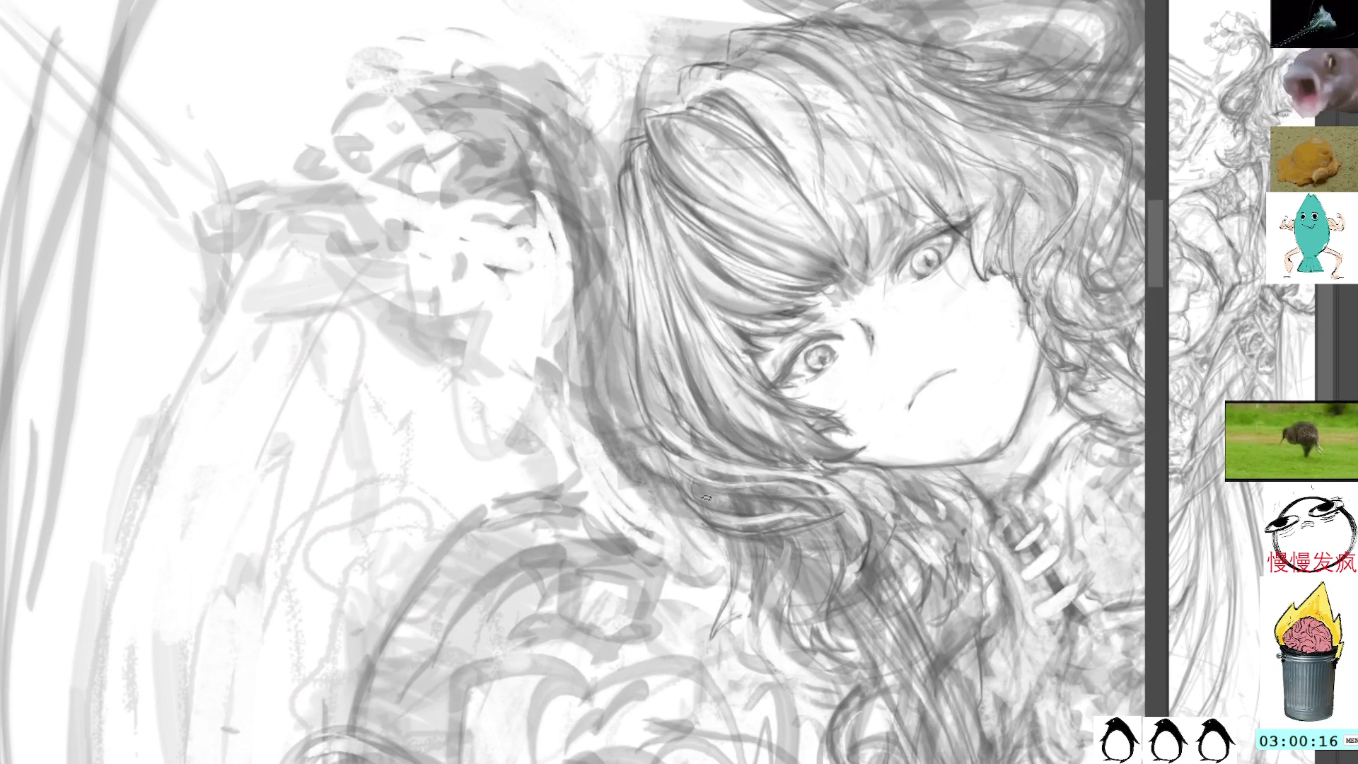
left_click_drag(940, 365, 815, 234)
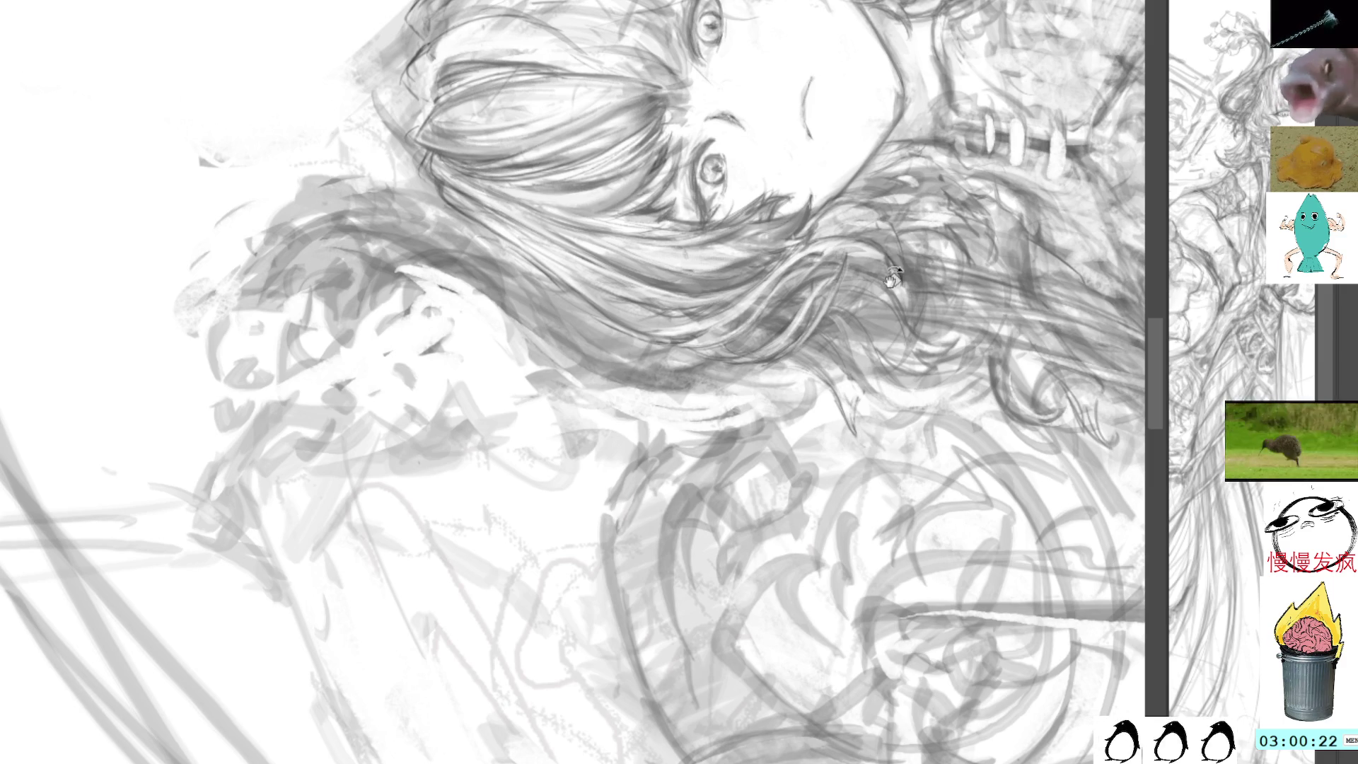
left_click_drag(908, 241, 814, 495)
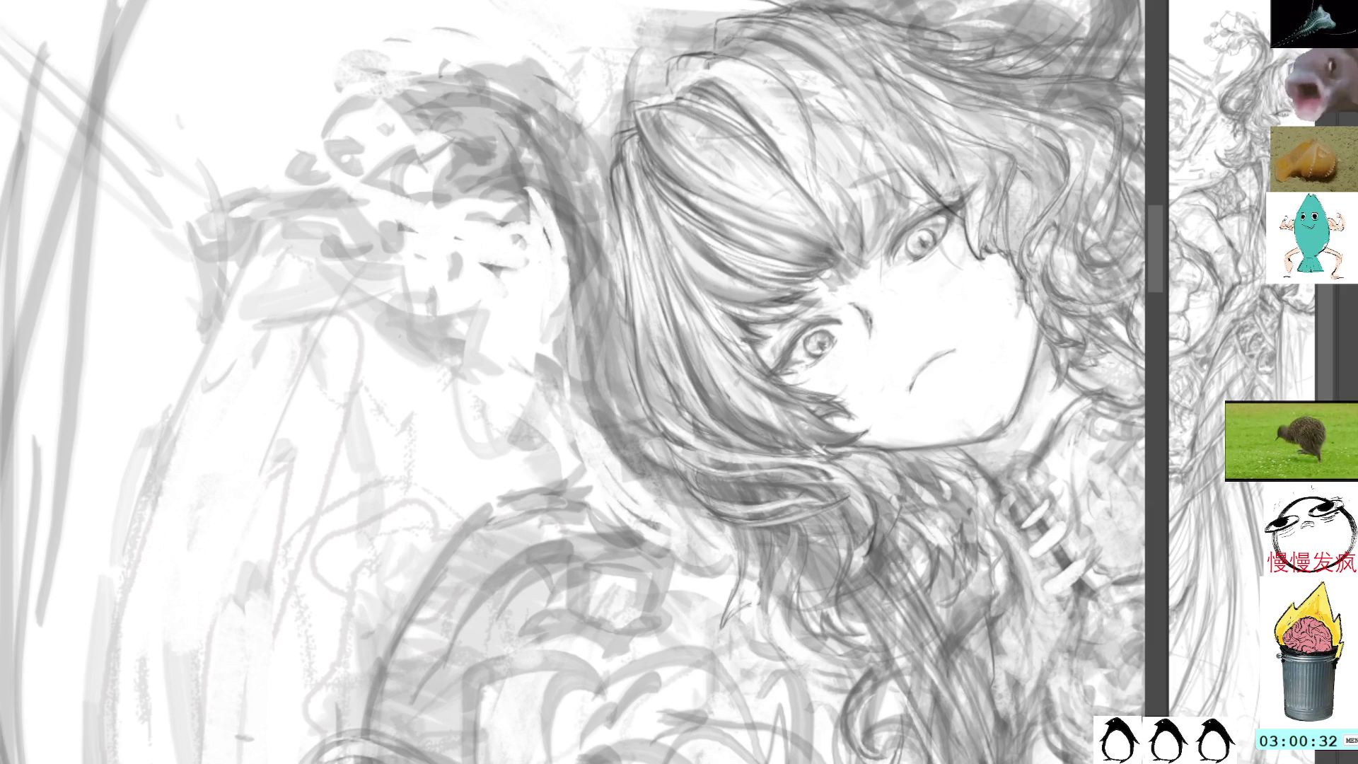
Reset the view upright, keep the blended forehead shading after undo/redo comparison, and recentre on the head.
key("5")
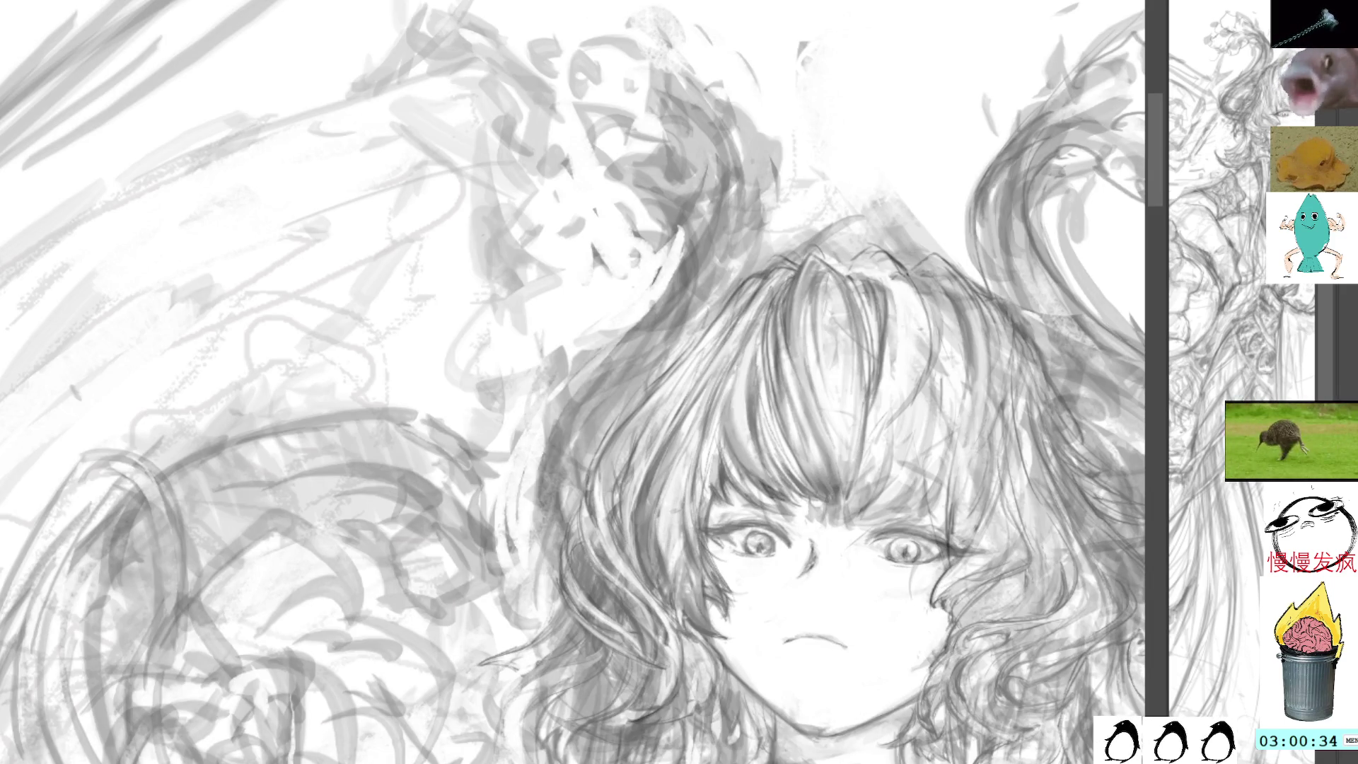
key("ctrl+z")
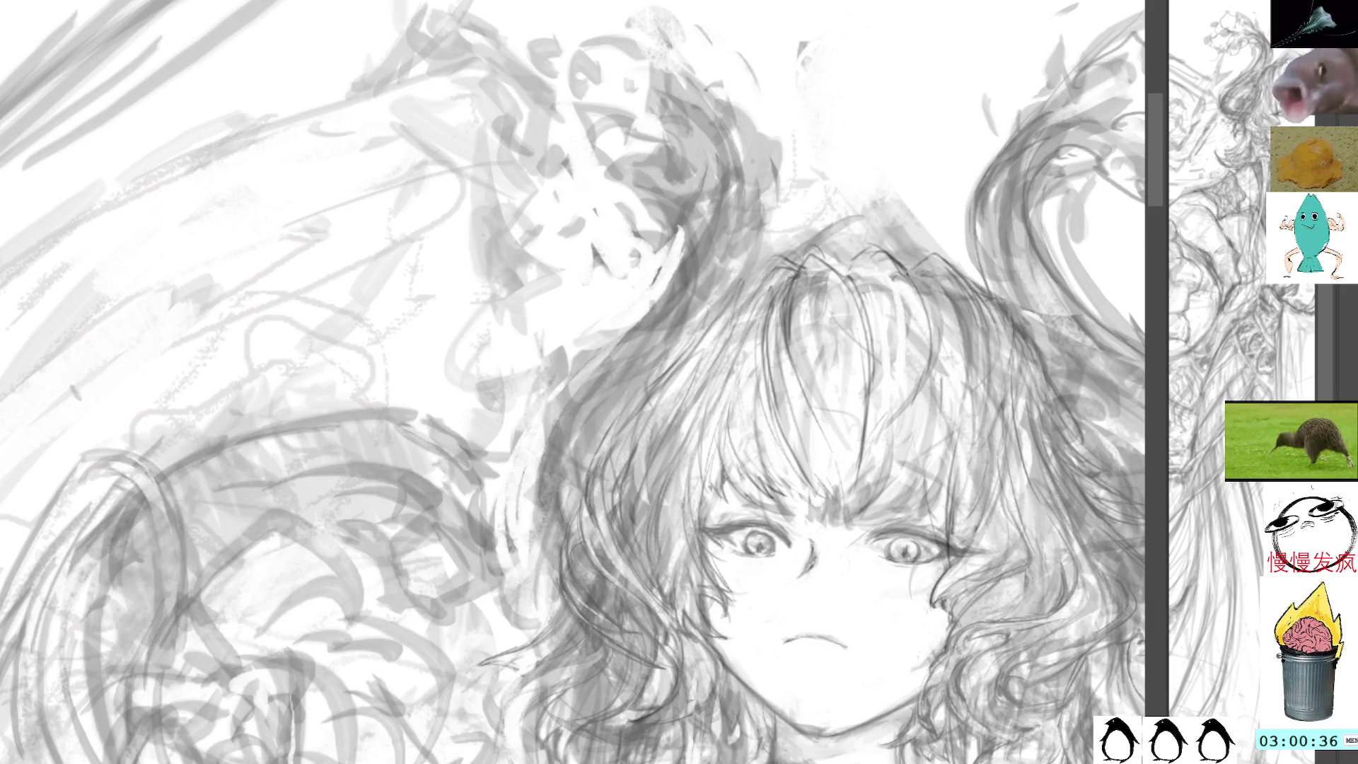
key("ctrl+shift+z")
key("ctrl+z")
key("ctrl+shift+z")
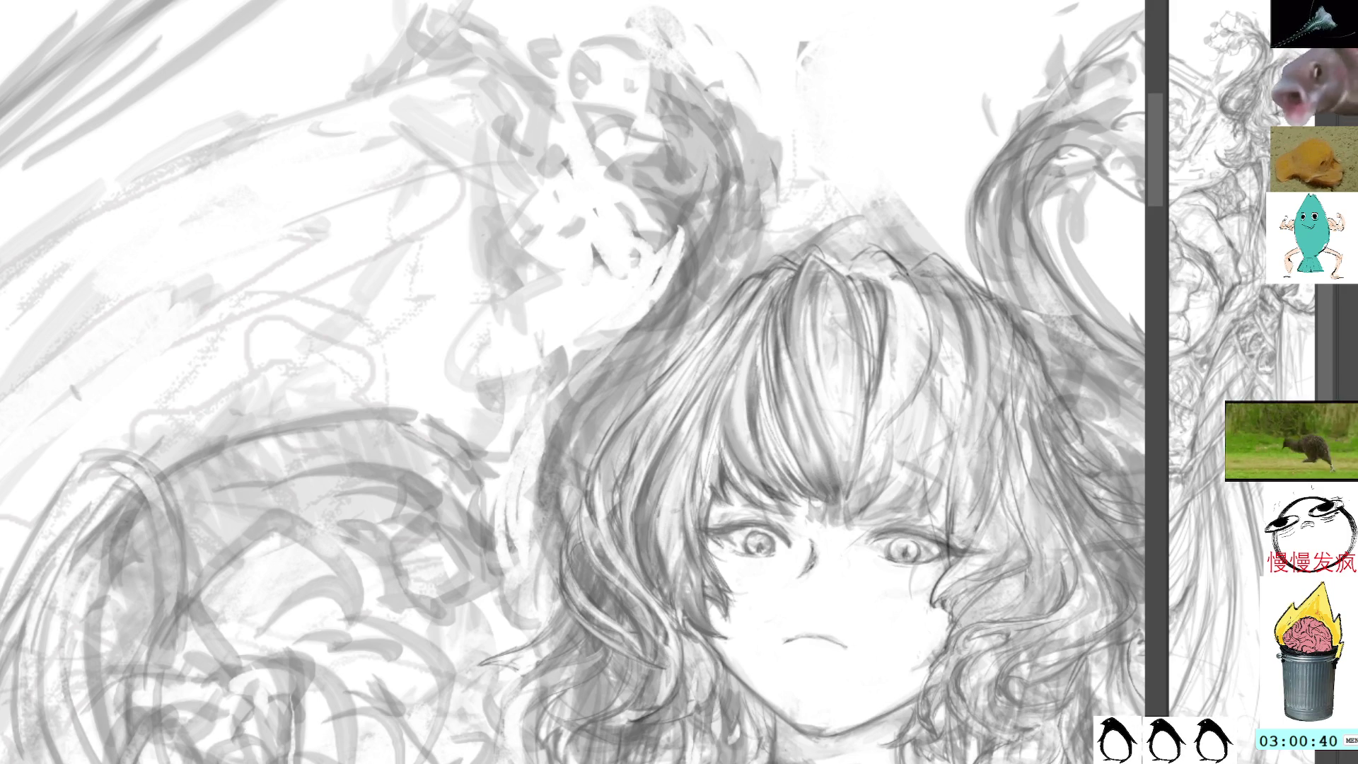
key("ctrl+z")
key("ctrl+shift+z")
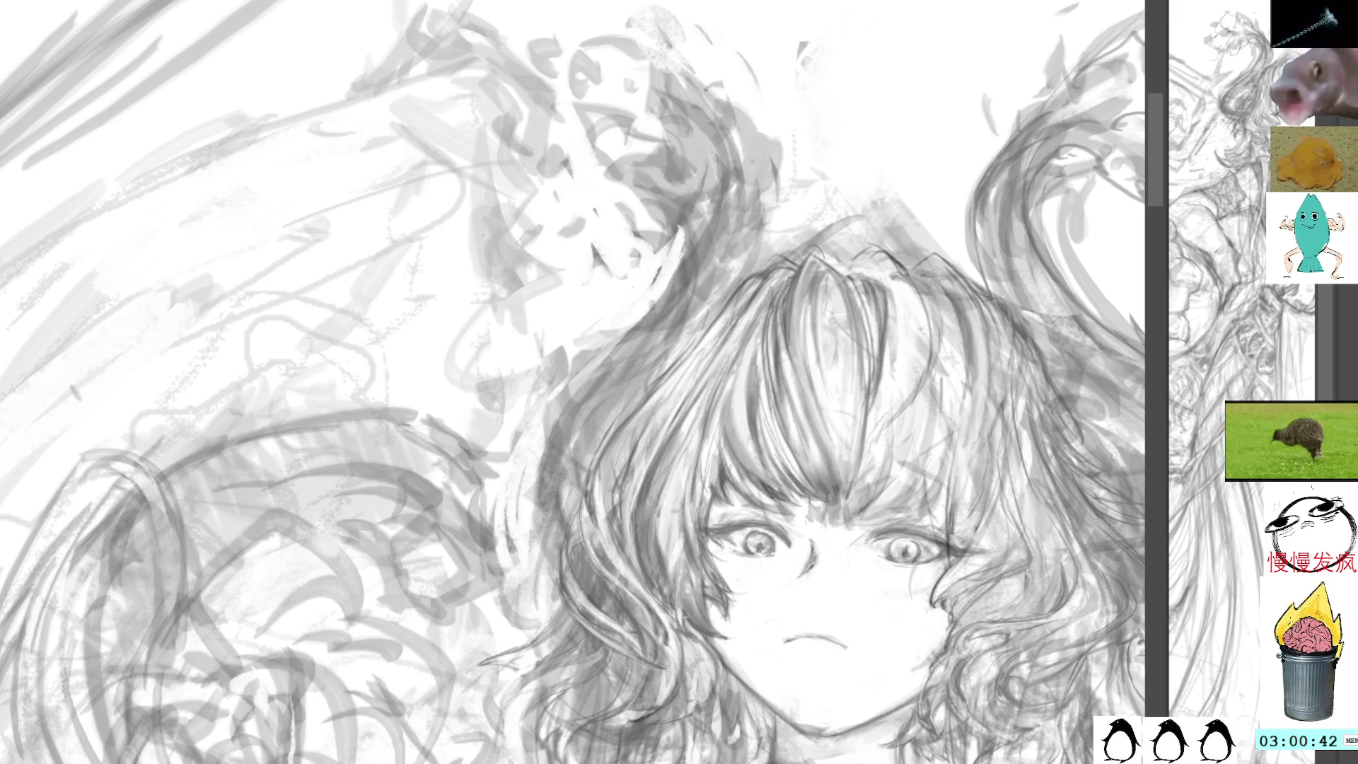
mouse_move(846, 336)
left_mouse_down()
mouse_move(800, 382)
mouse_move(813, 387)
left_mouse_up()
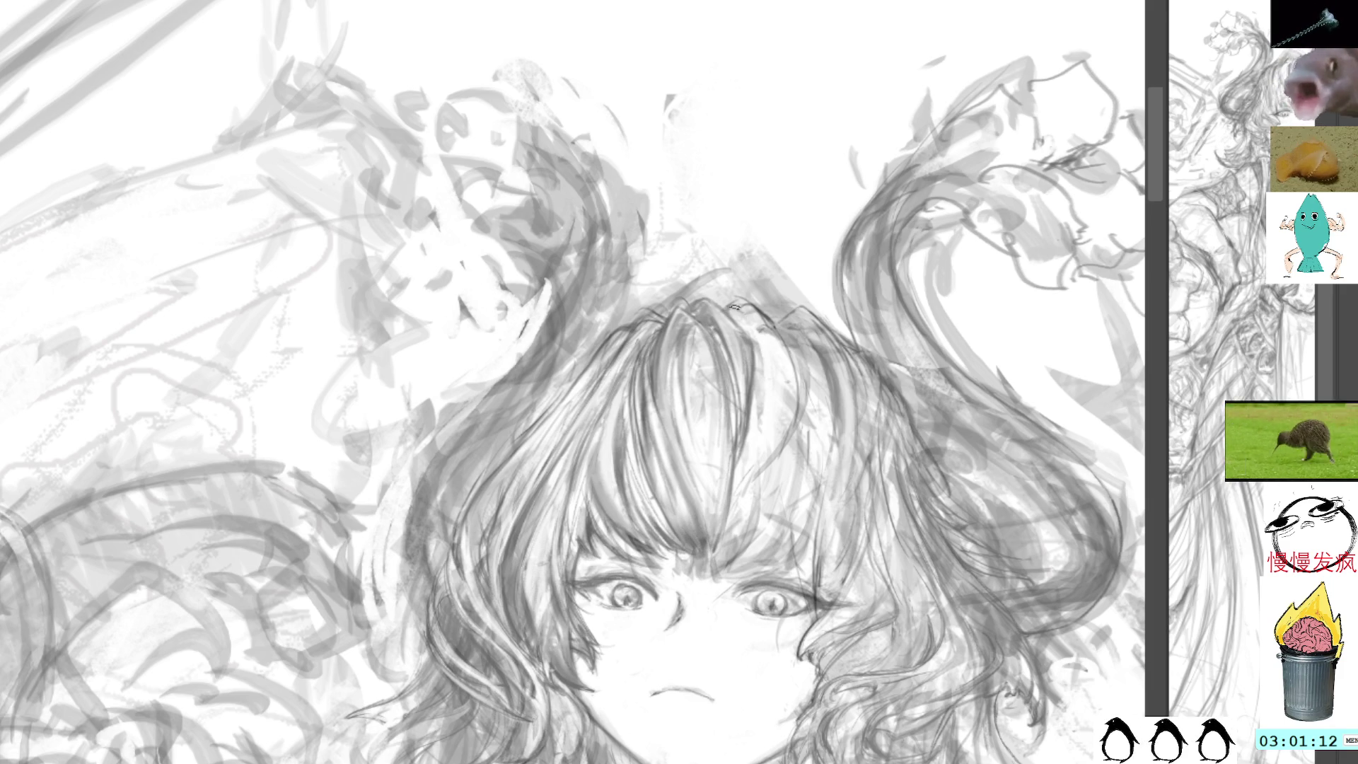
Pencil dark strands down the hair at the top of the head and right side.
left_click_drag(743, 313, 740, 433)
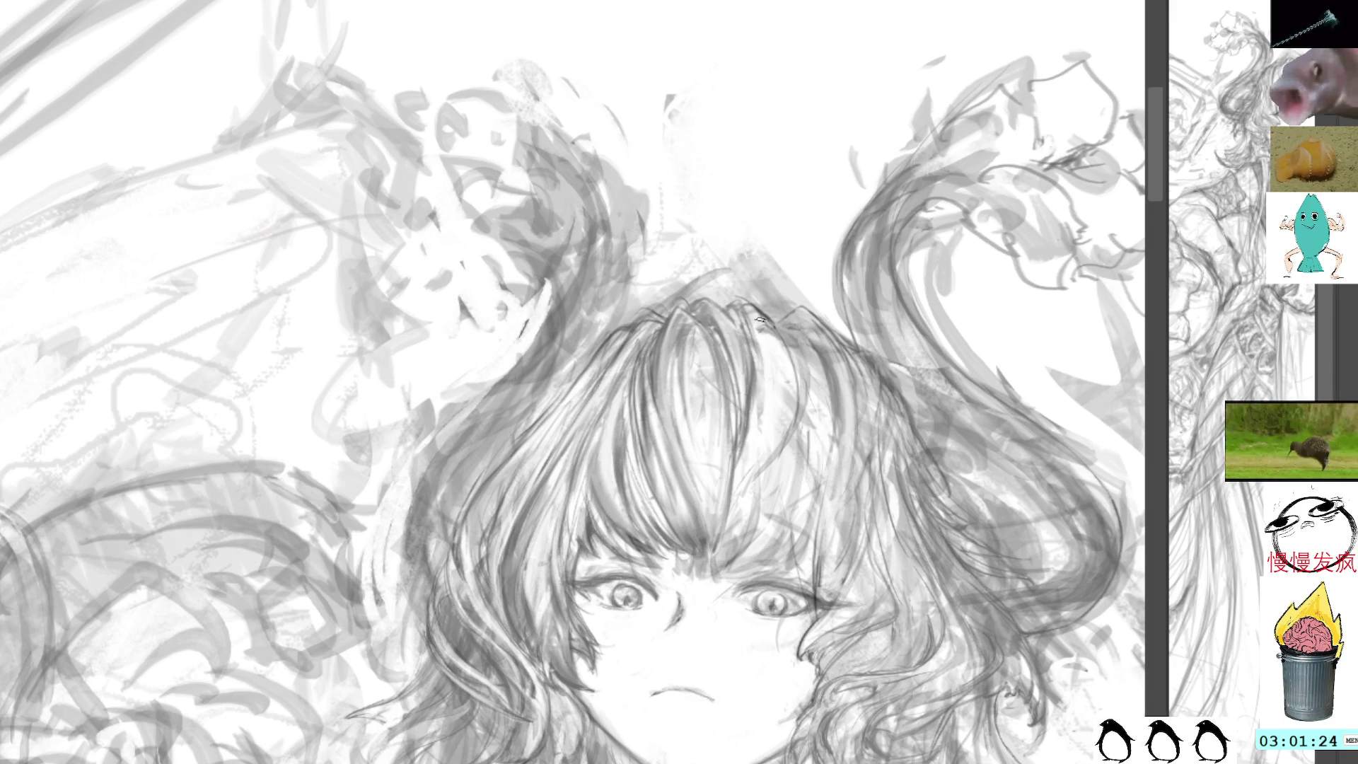
mouse_move(738, 326)
left_mouse_down()
mouse_move(742, 360)
mouse_move(749, 347)
left_mouse_up()
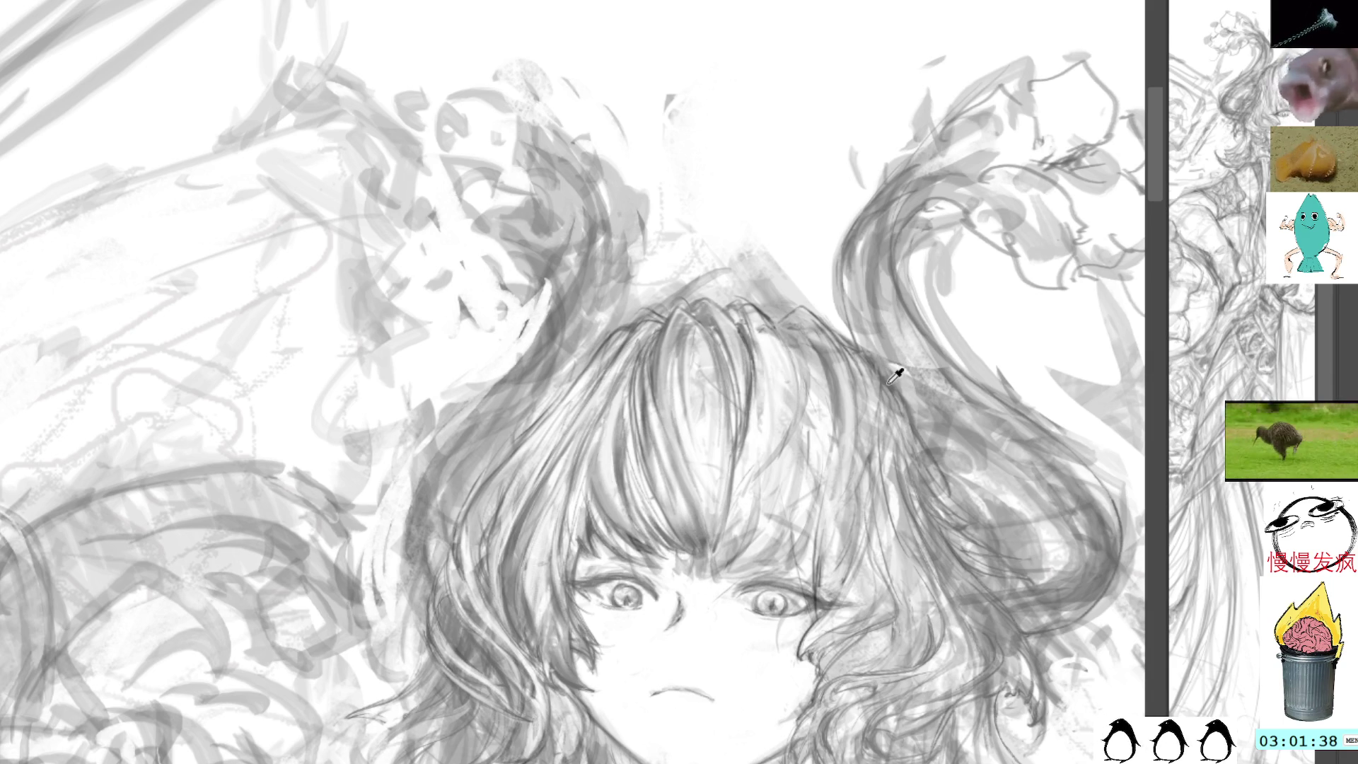
mouse_move(742, 305)
left_mouse_down()
mouse_move(796, 368)
mouse_move(811, 452)
mouse_move(792, 379)
mouse_move(803, 548)
left_mouse_up()
left_click_drag(775, 347, 803, 529)
left_click_drag(811, 414, 807, 552)
Tilt the canvas and add more faint strands along the flowing hair near the crown.
left_click_drag(866, 329, 833, 245)
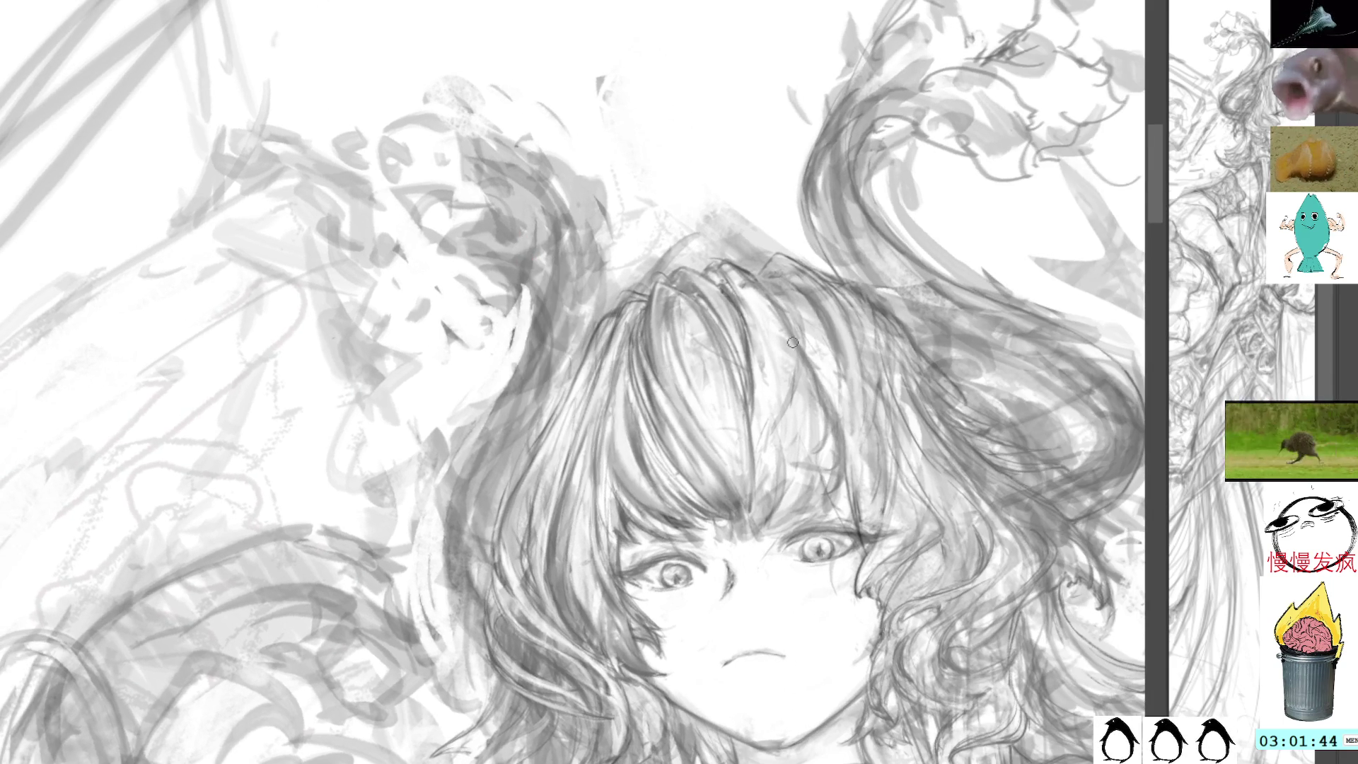
left_click_drag(778, 317, 824, 481)
left_click_drag(823, 391, 802, 489)
left_click_drag(765, 338, 785, 424)
left_click_drag(744, 272, 784, 456)
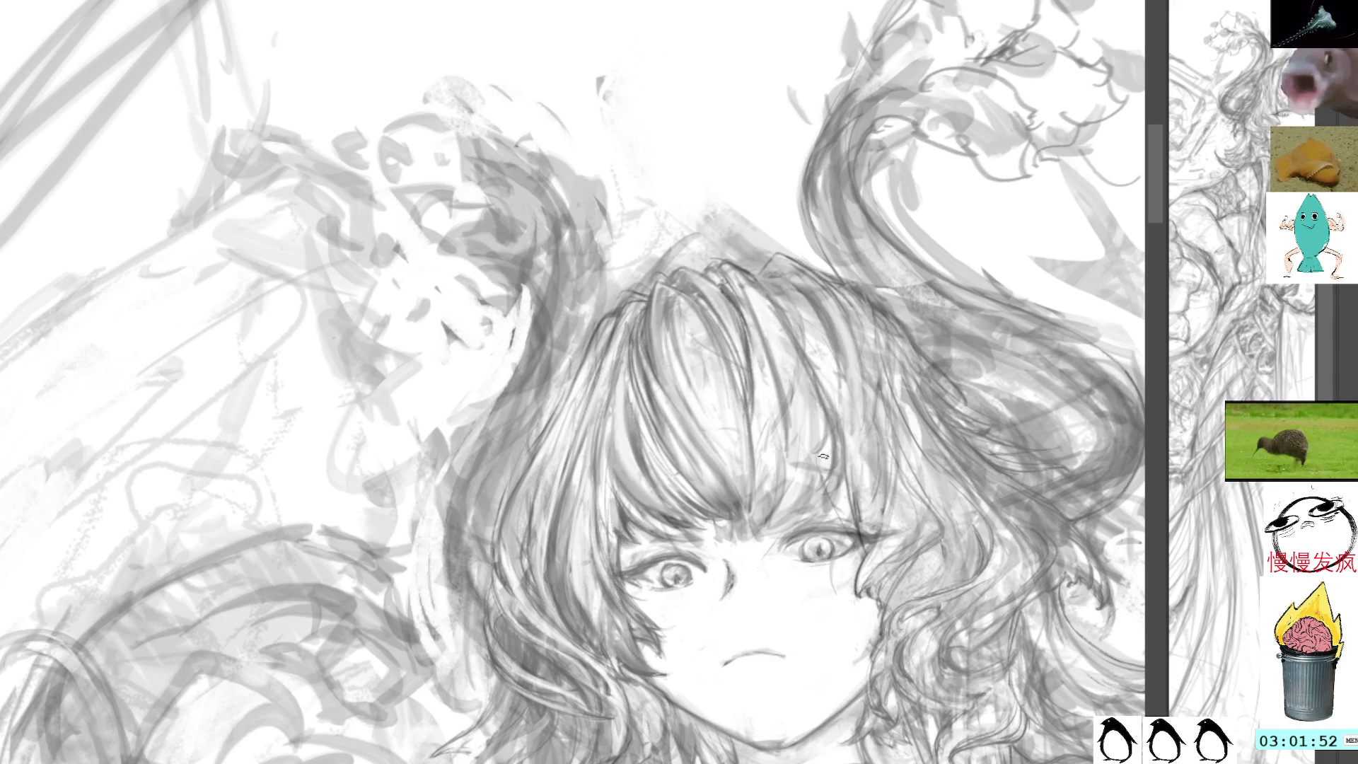
key("alt")
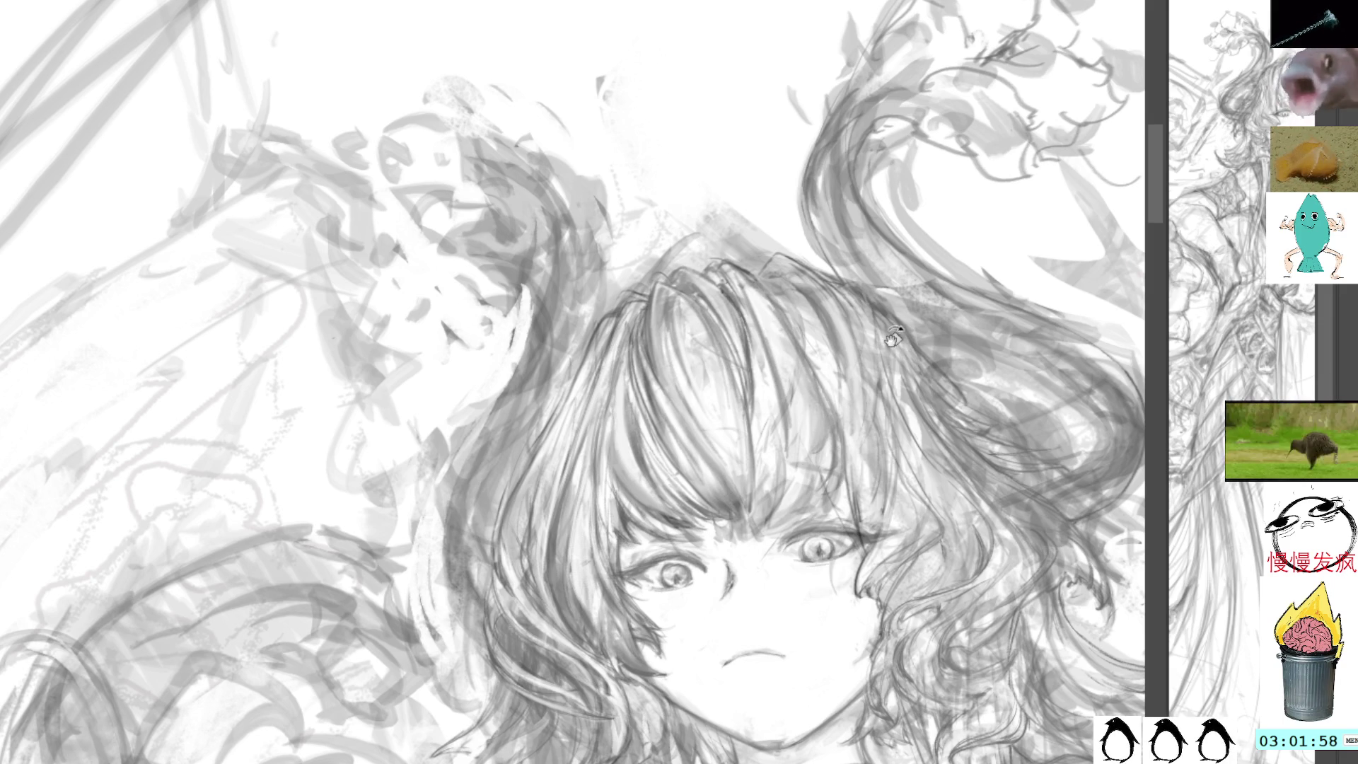
left_click_drag(895, 336, 792, 225)
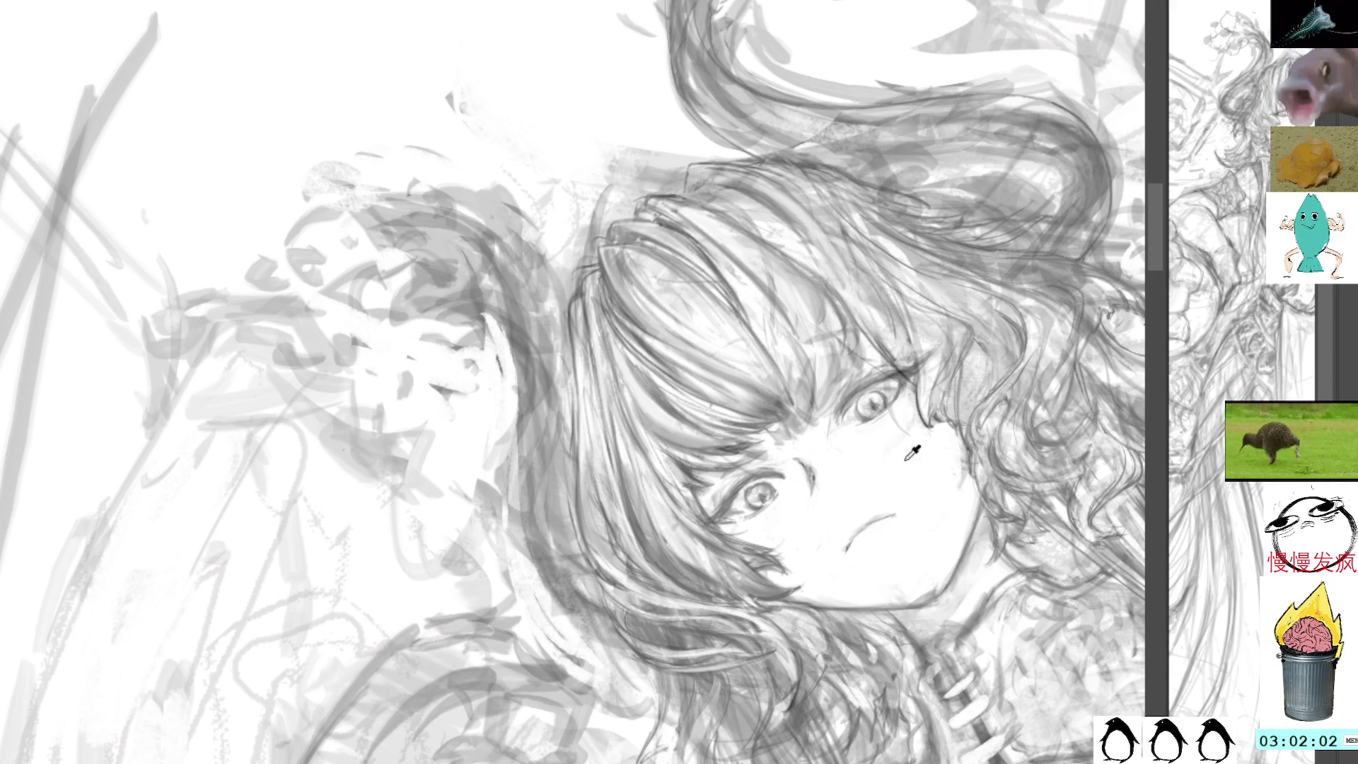
Bring the upper hair into view and sample several greys from the sketch and face.
left_click_drag(915, 134, 911, 276)
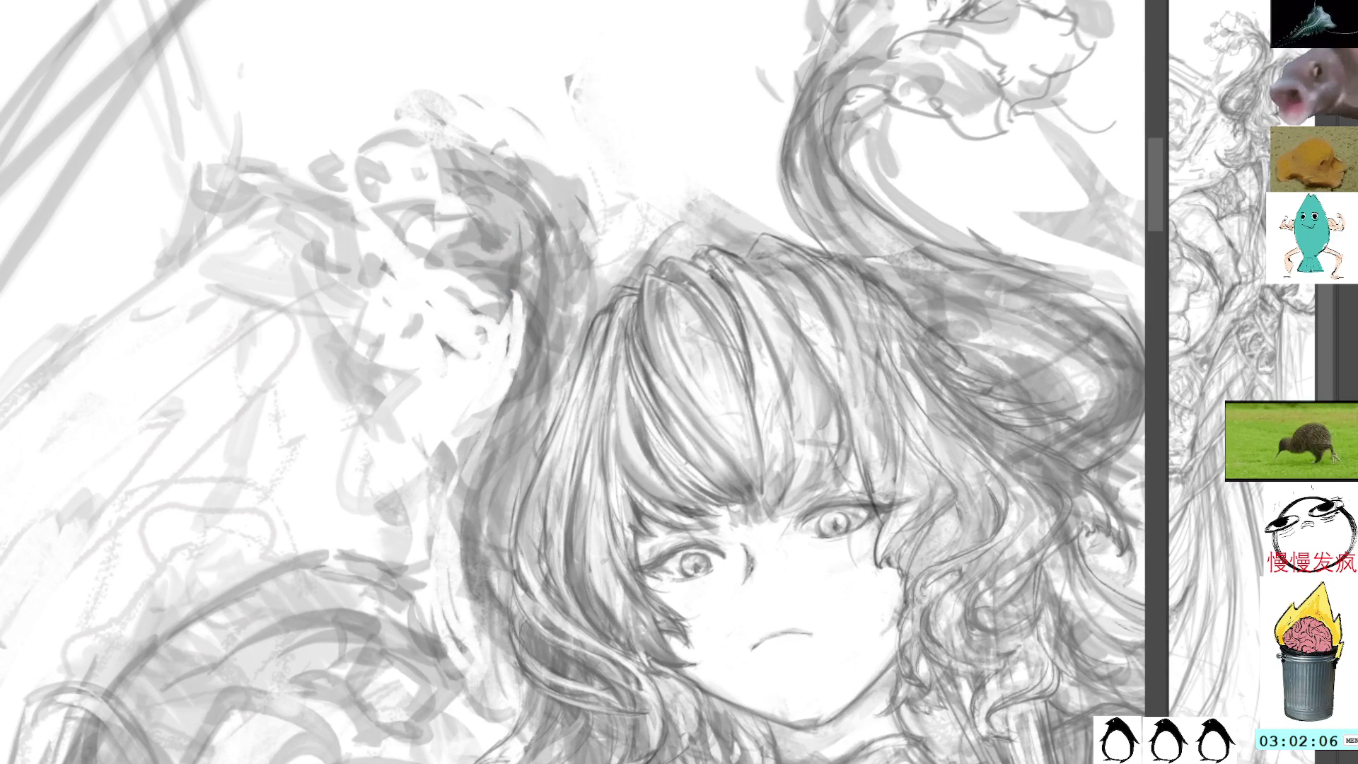
left_click_drag(888, 428, 848, 418)
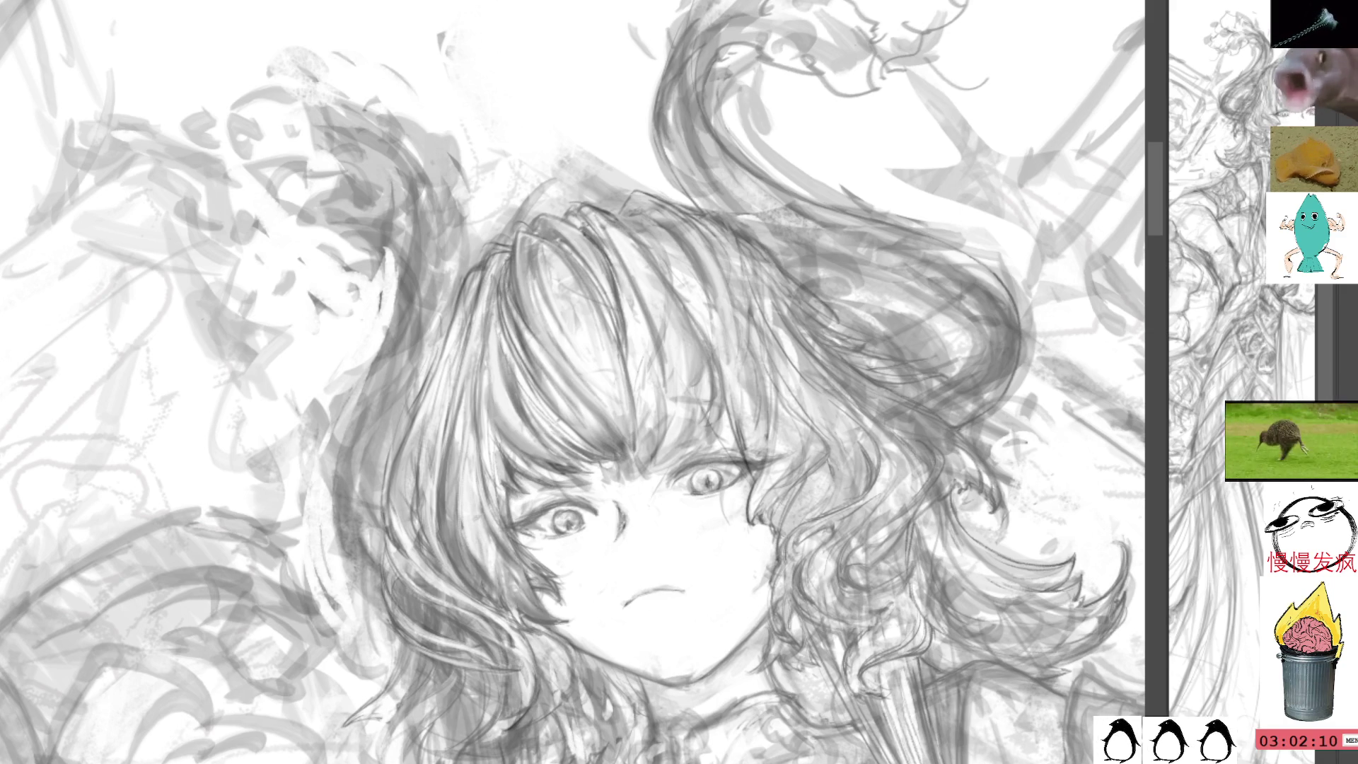
left_click(604, 85, "alt")
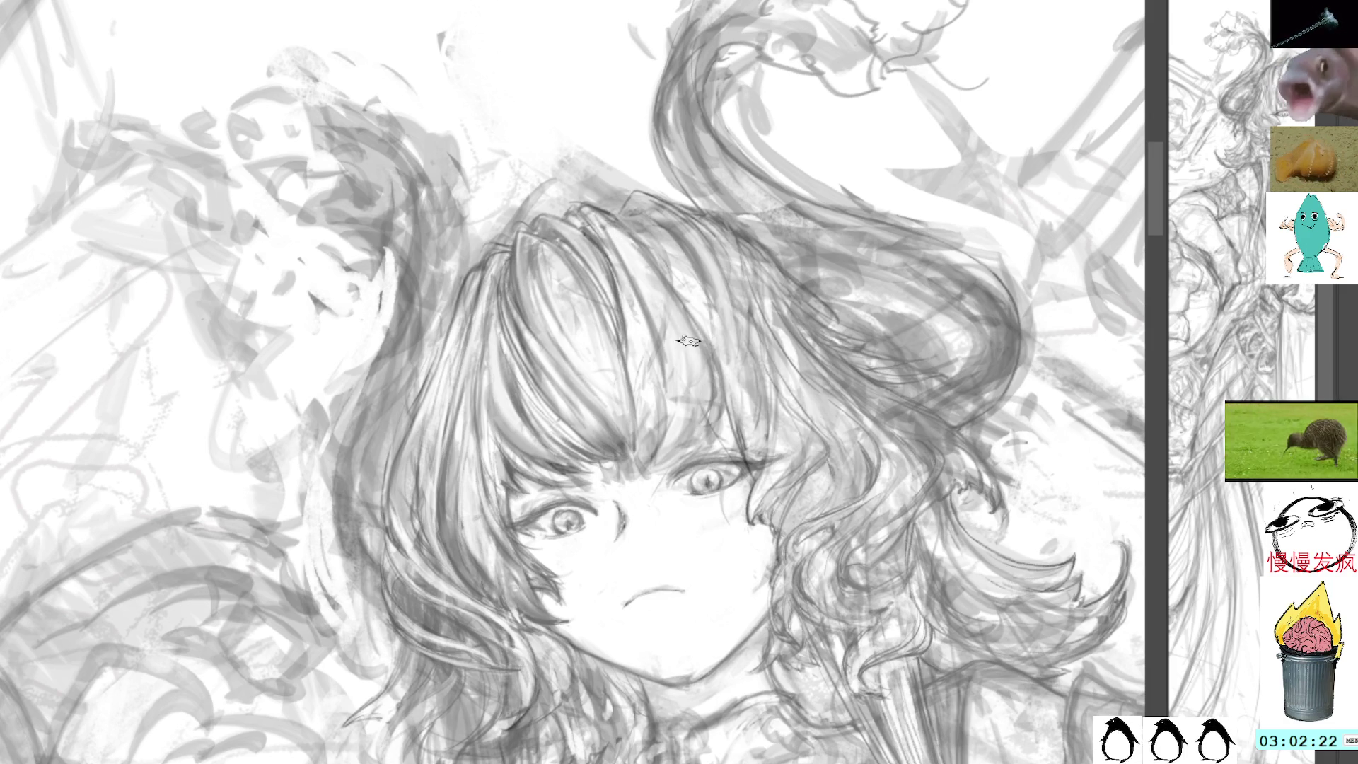
left_click(649, 487, "alt")
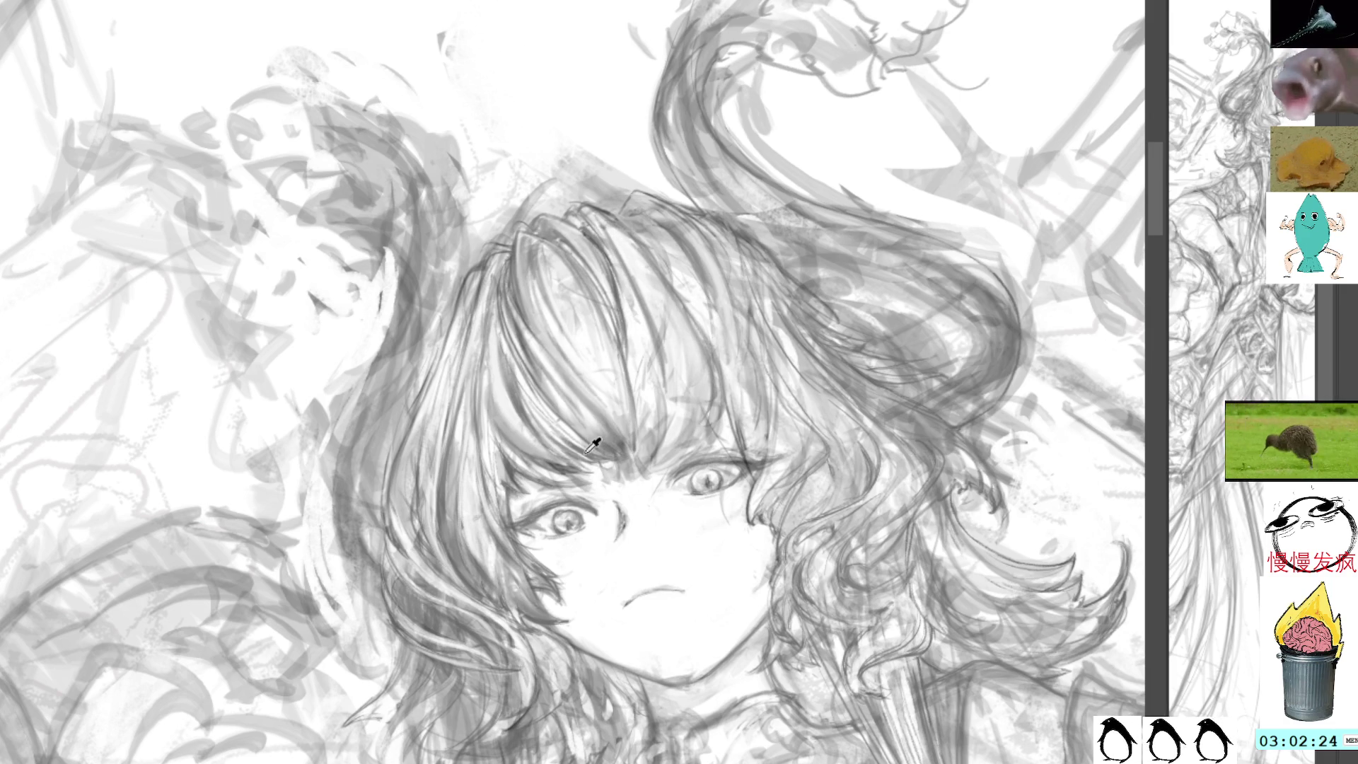
left_click(558, 465, "alt")
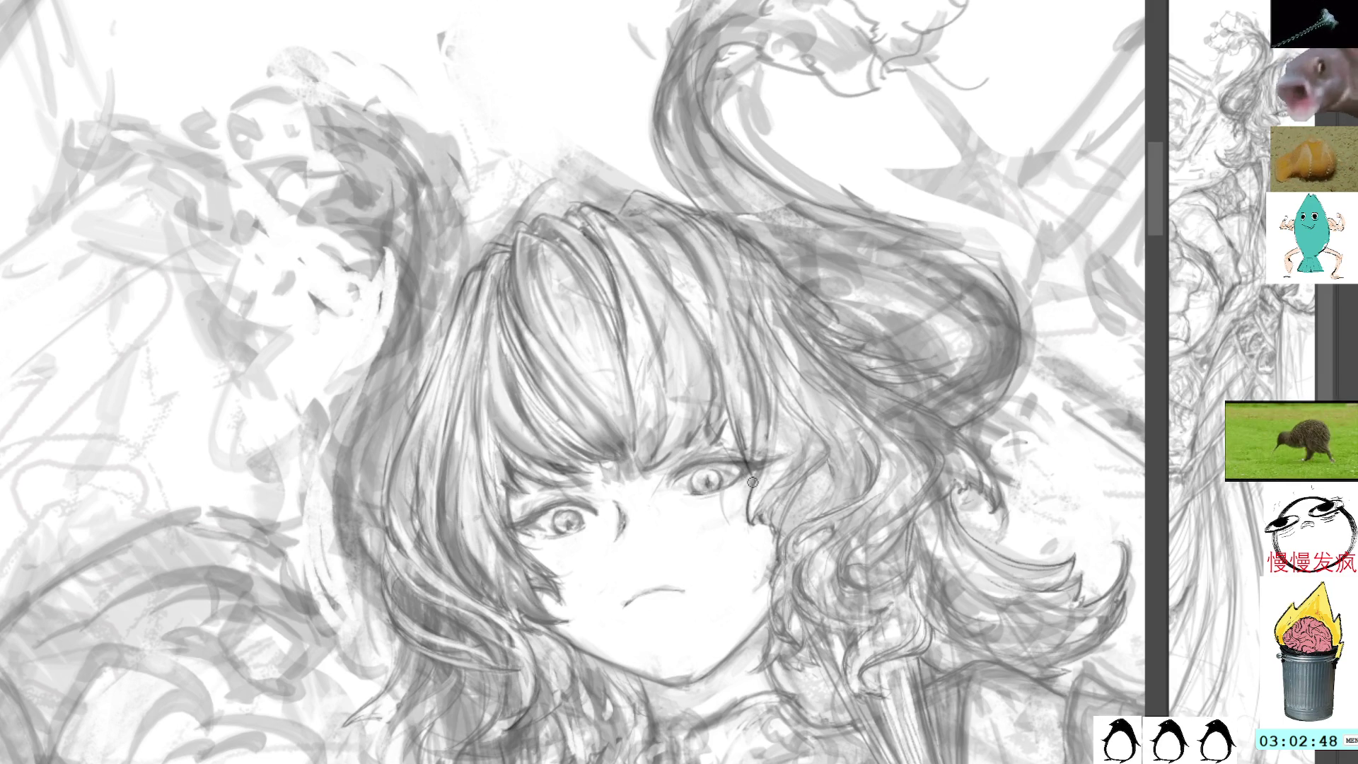
left_click(731, 424, "alt")
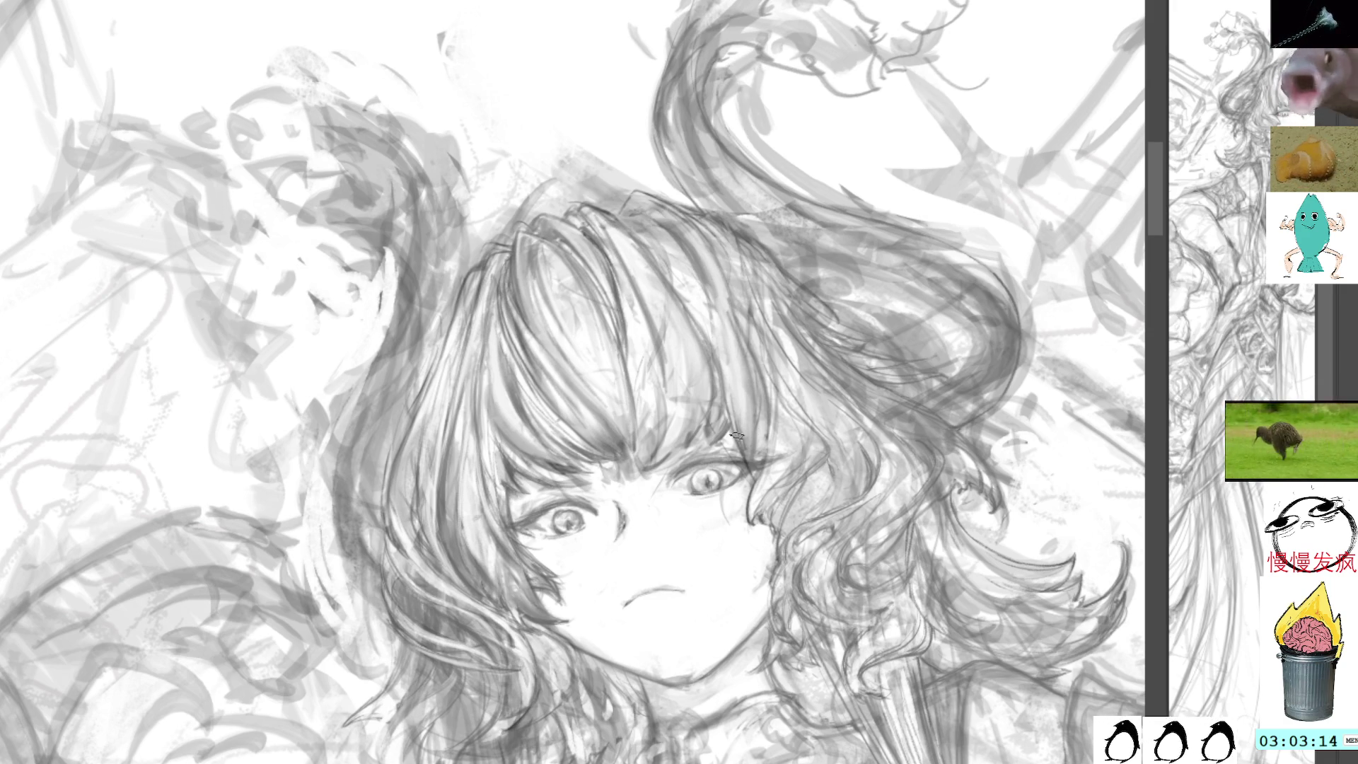
Level the canvas, sample a grey from the hair, and tilt the view counter-clockwise.
mouse_move(734, 189)
left_mouse_down()
mouse_move(834, 227)
mouse_move(724, 220)
left_mouse_up()
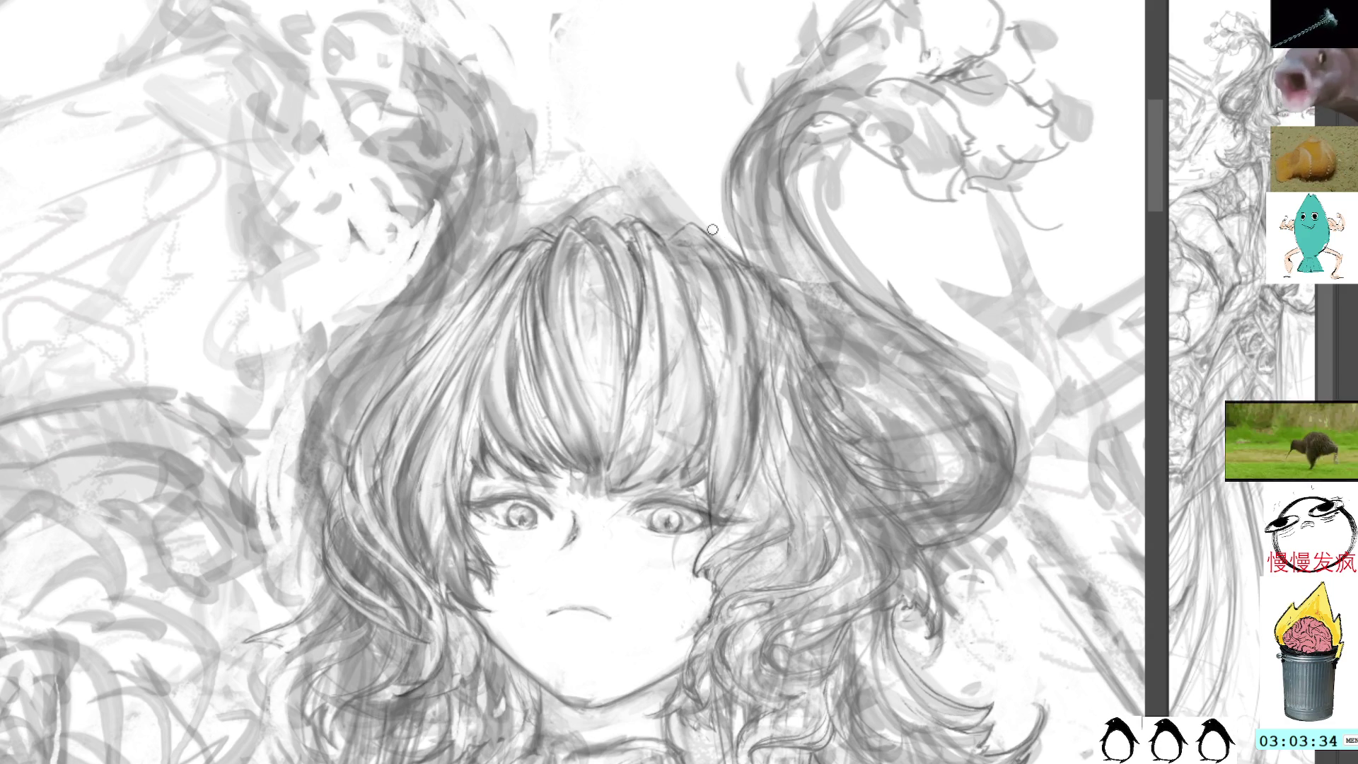
left_click(638, 248, "ctrl")
left_click_drag(635, 253, 639, 260)
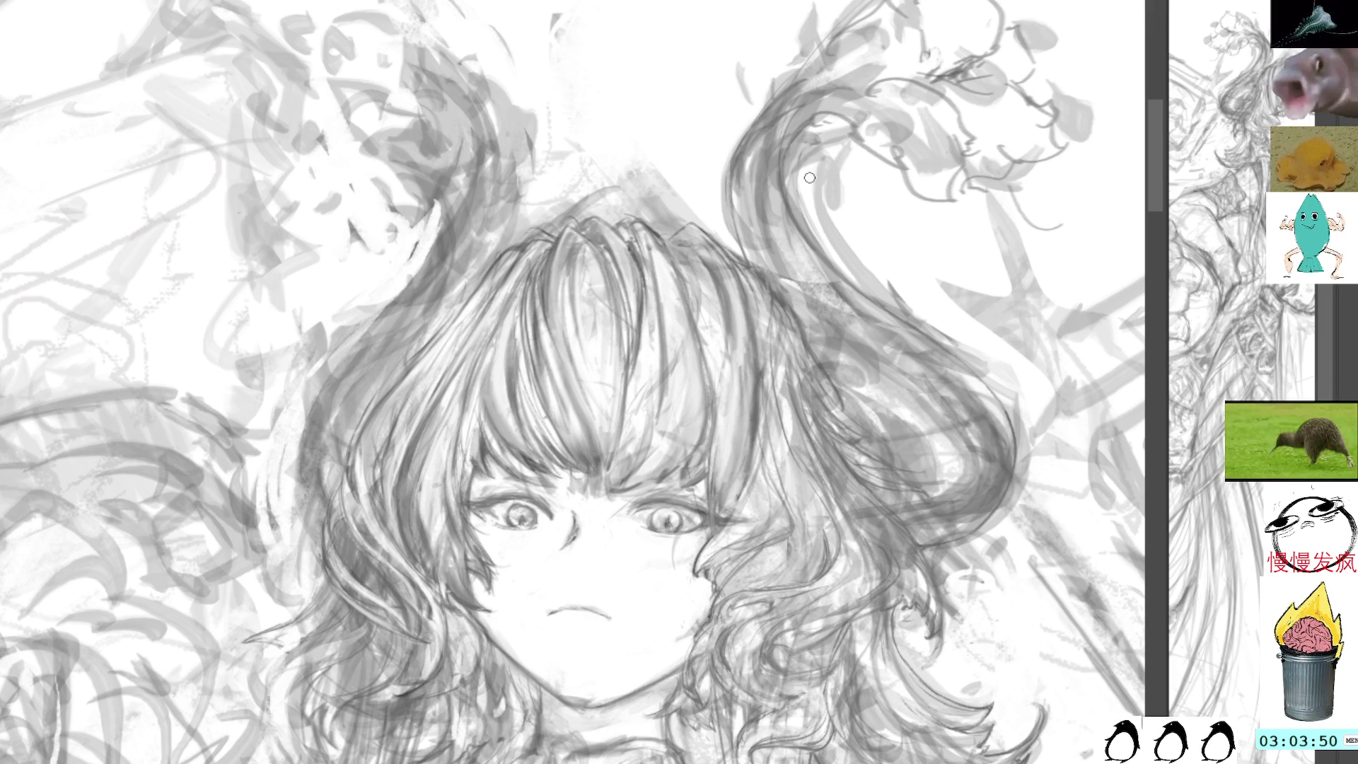
right_click(910, 224)
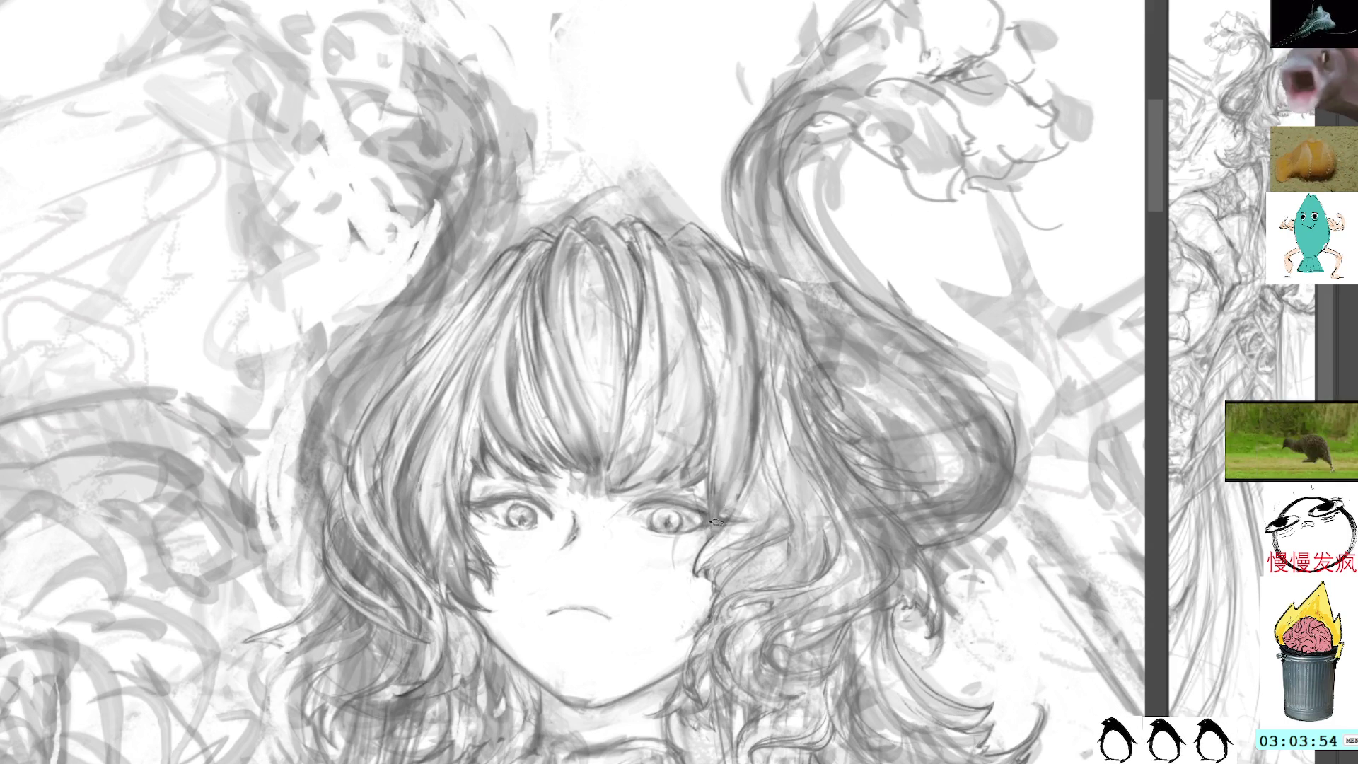
mouse_move(759, 492)
left_mouse_down()
mouse_move(858, 285)
mouse_move(739, 329)
left_mouse_up()
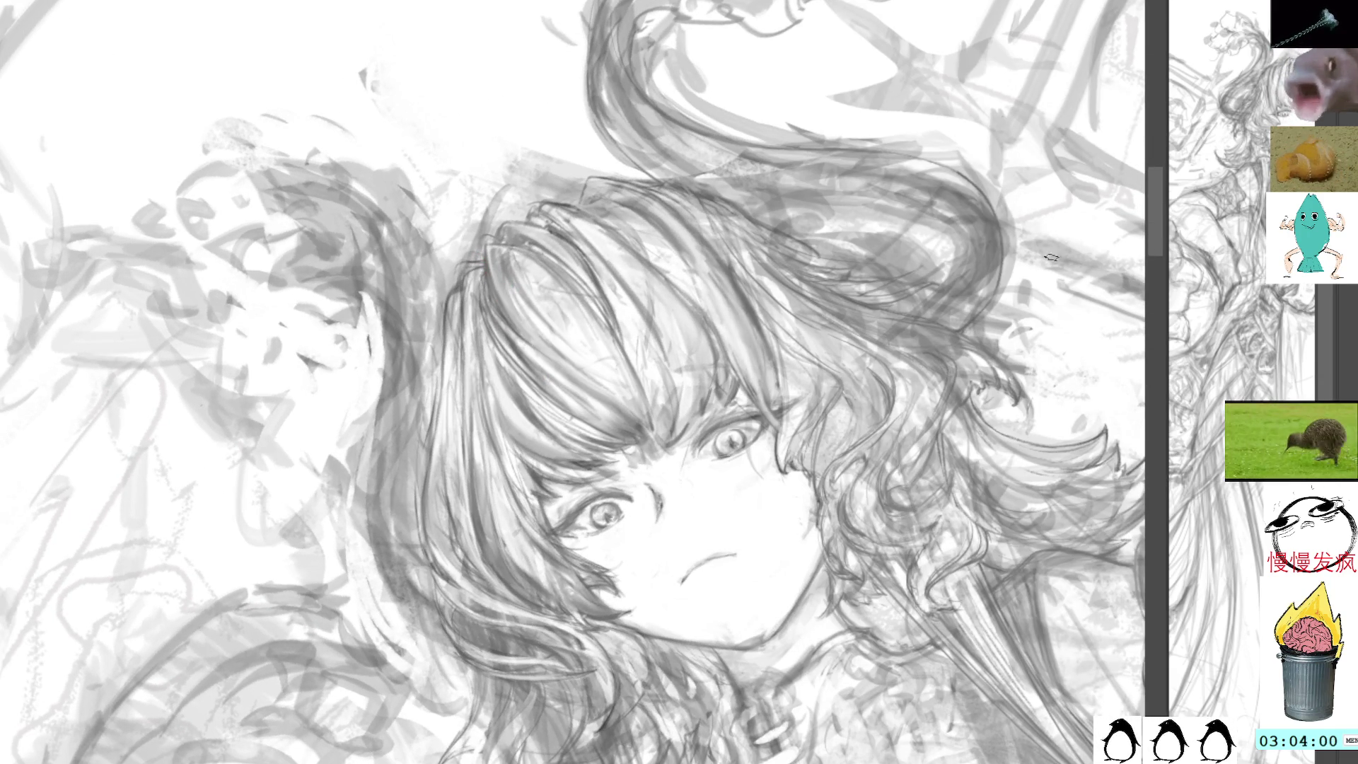
Sample greys from the drawing and face, rotating the view slightly further counter-clockwise.
left_click(1090, 374)
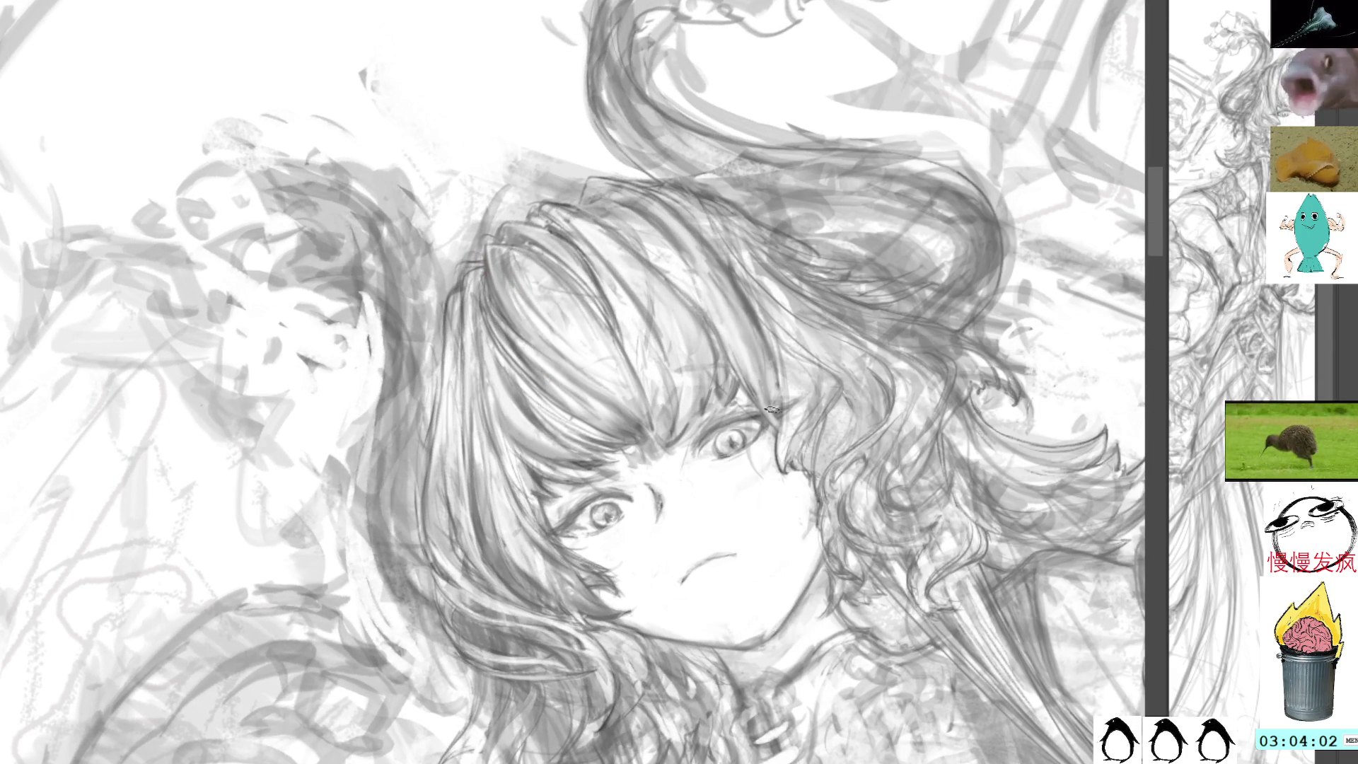
left_click(785, 456)
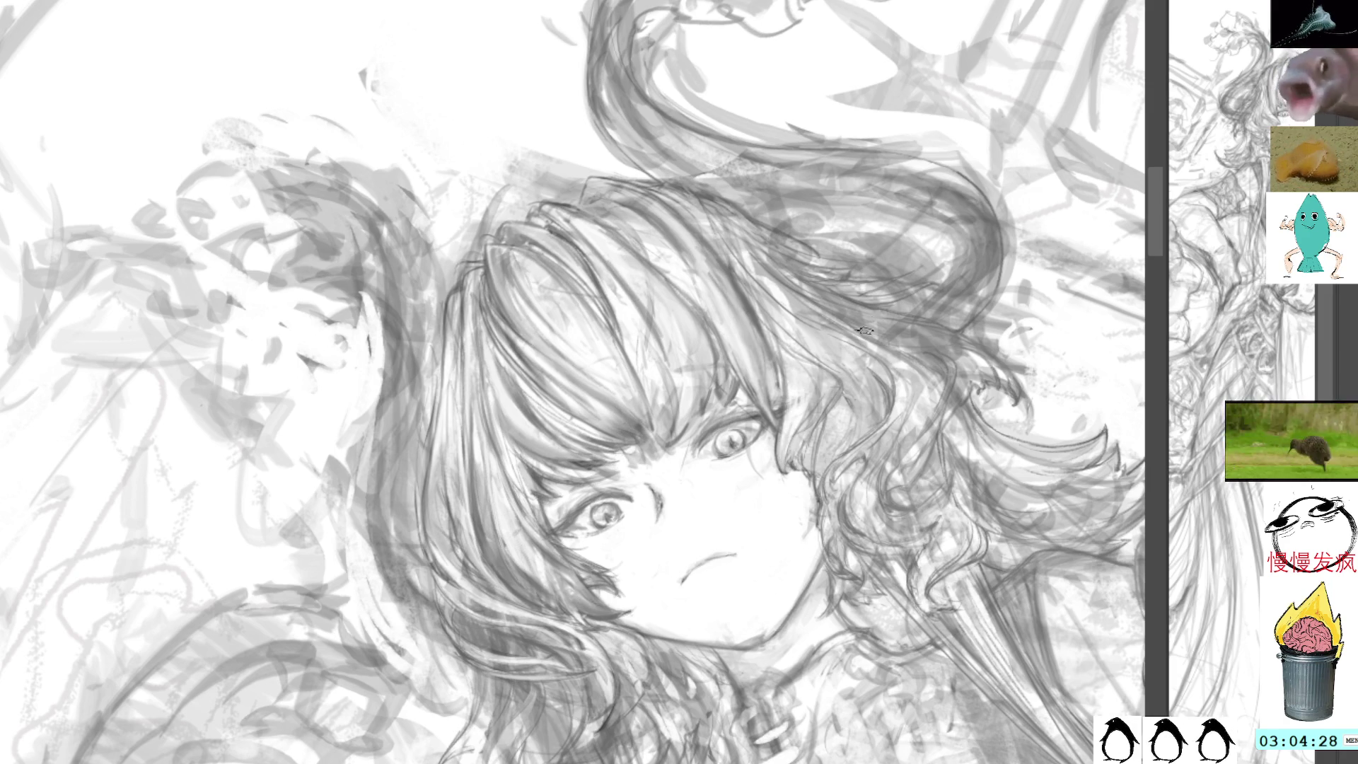
left_click_drag(897, 295, 881, 265)
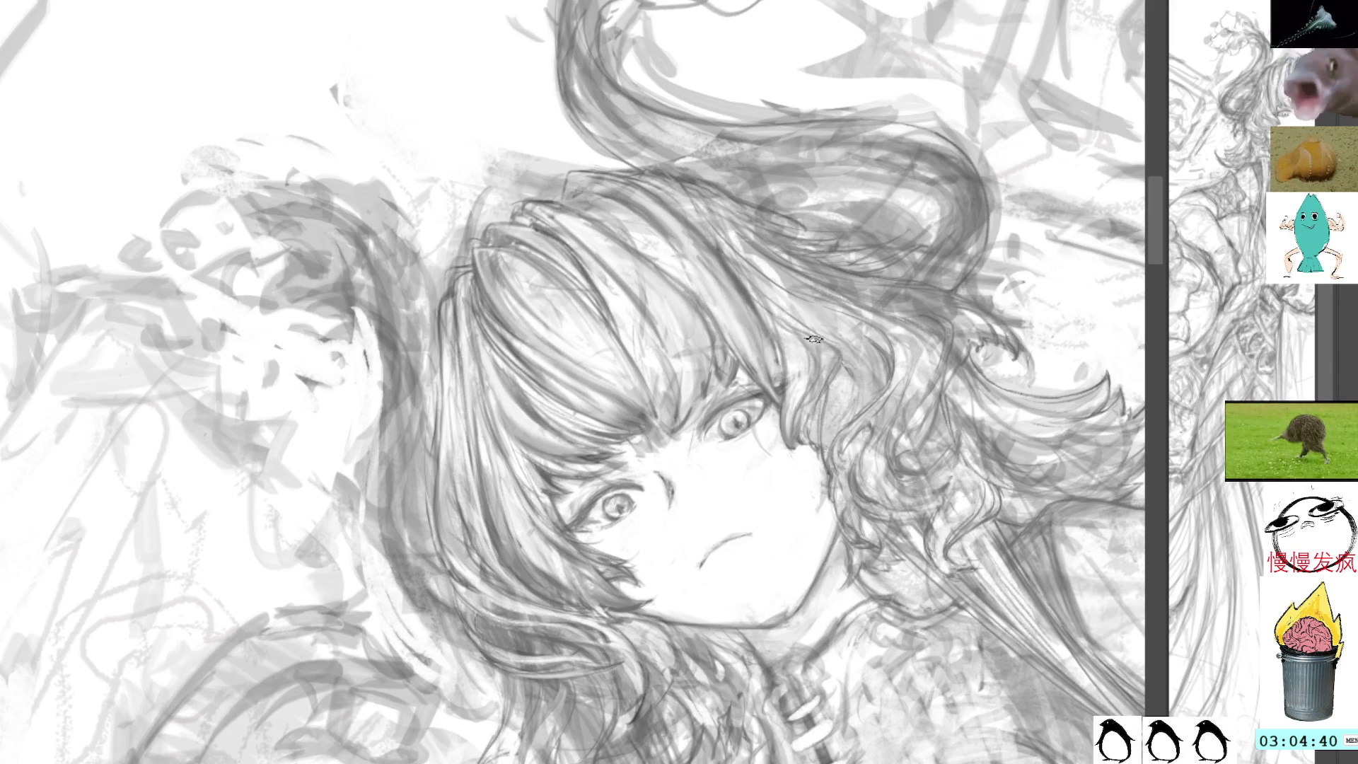
left_click(816, 497, "ctrl")
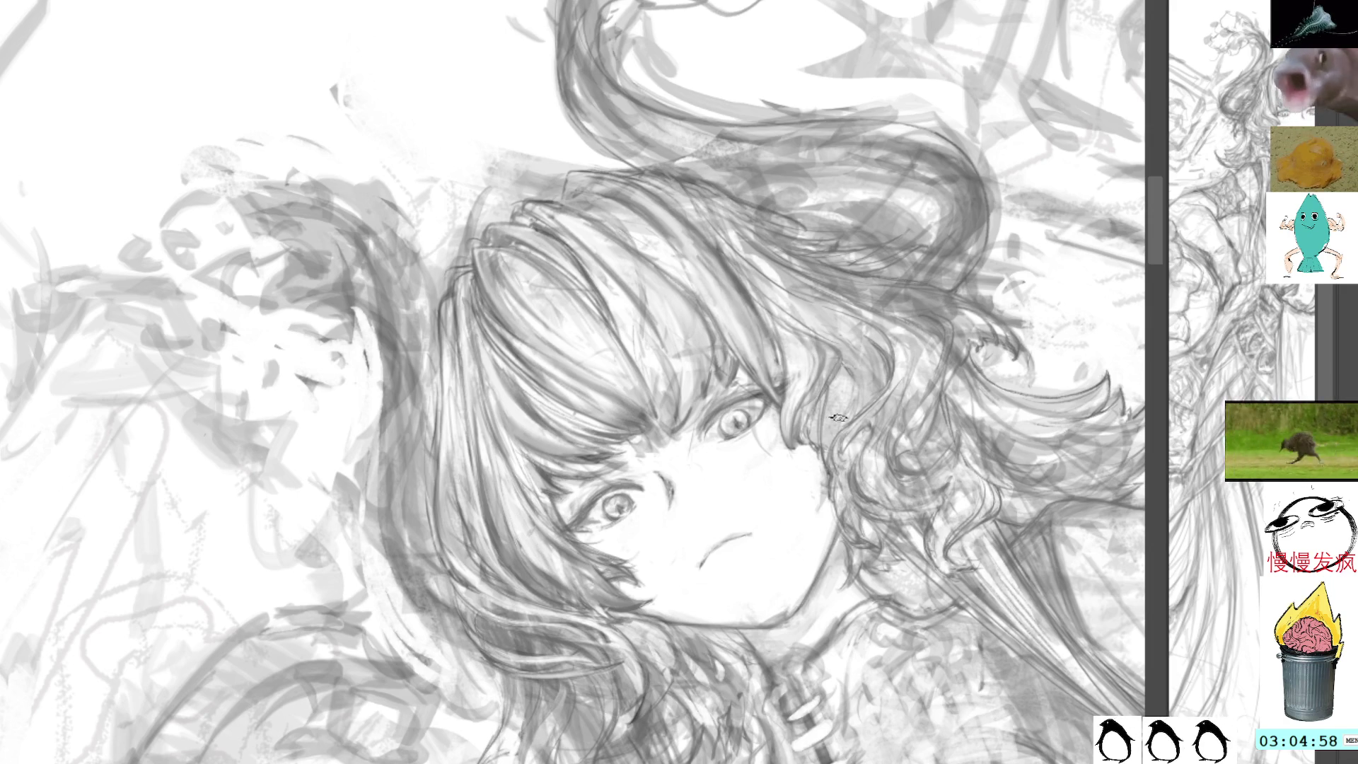
Compare the darker bangs line work with undo/redo, keep it, and reset the view upright.
key("ctrl+z")
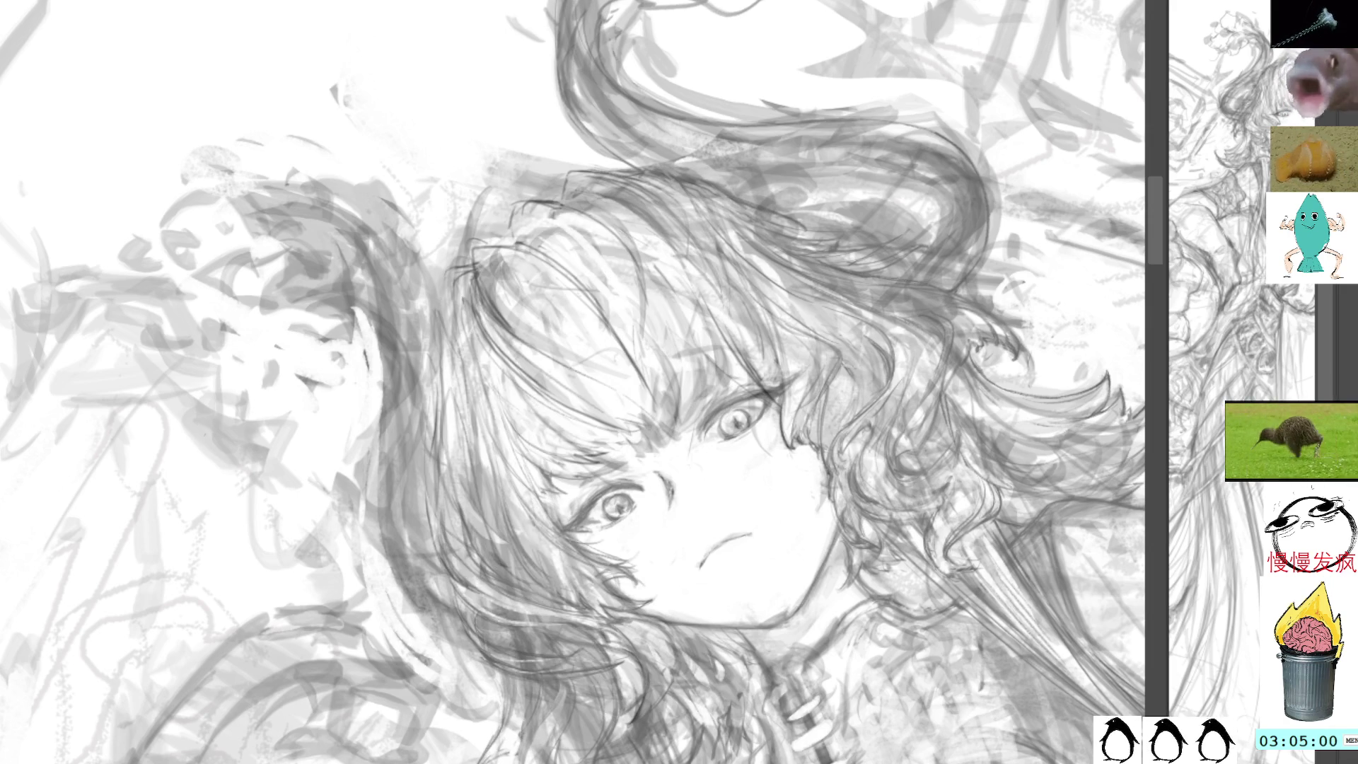
key("ctrl+y")
key("ctrl+z")
key("ctrl+y")
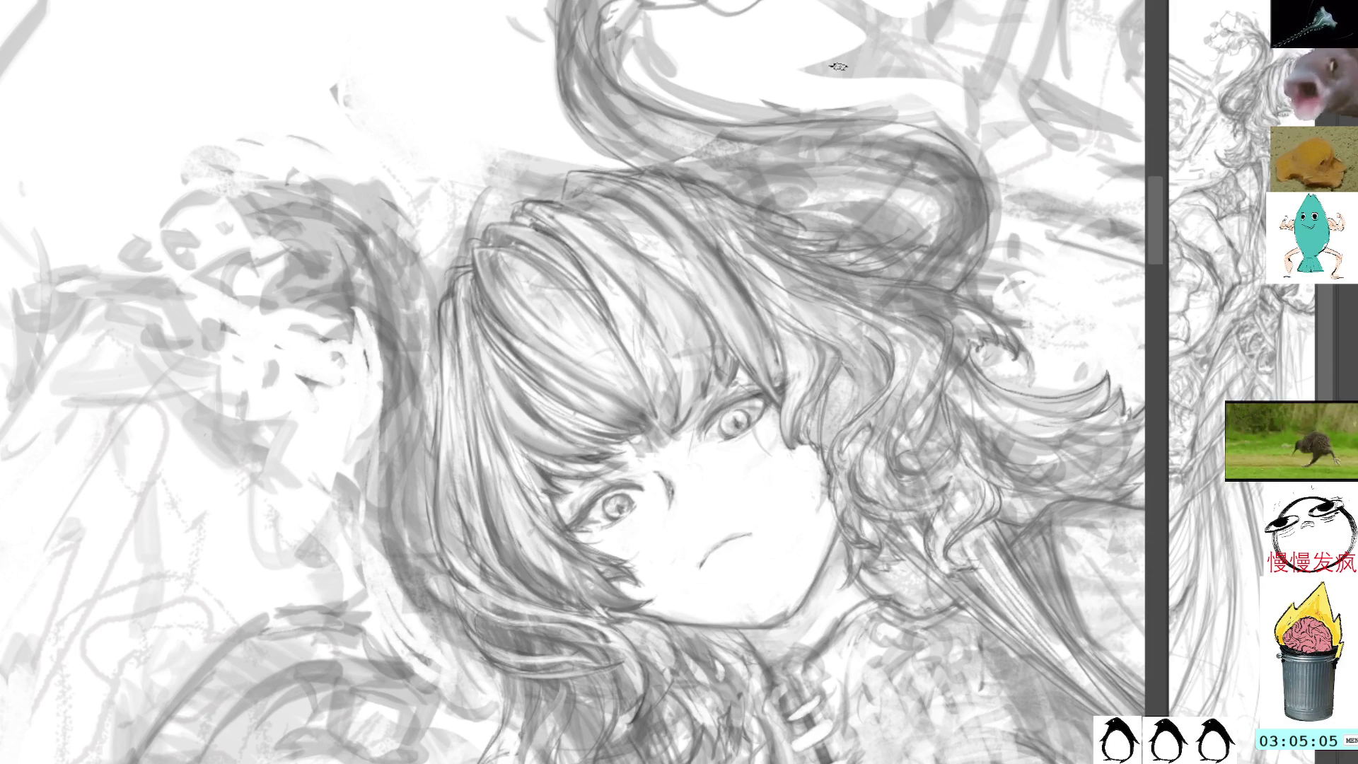
key("Home")
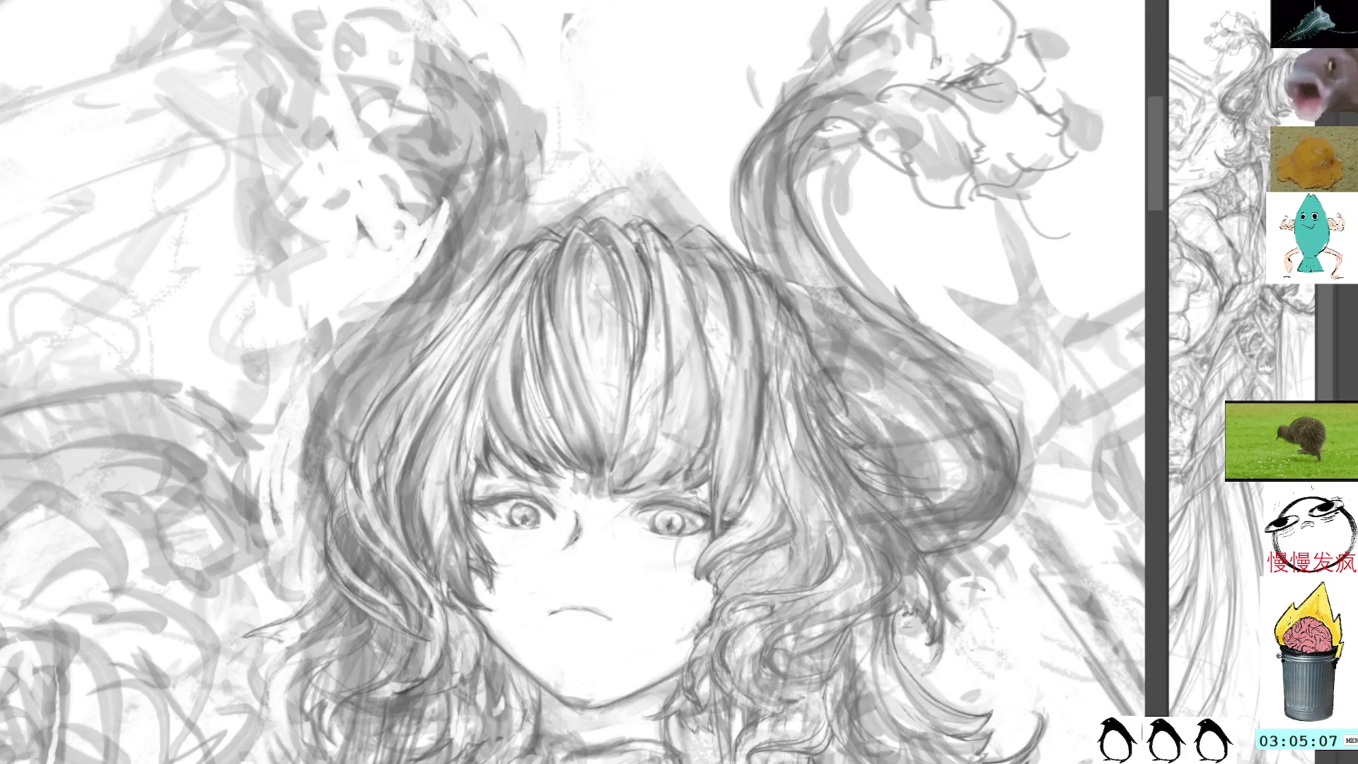
Undo the latest hair shading stroke on the girl.
key("ctrl+z")
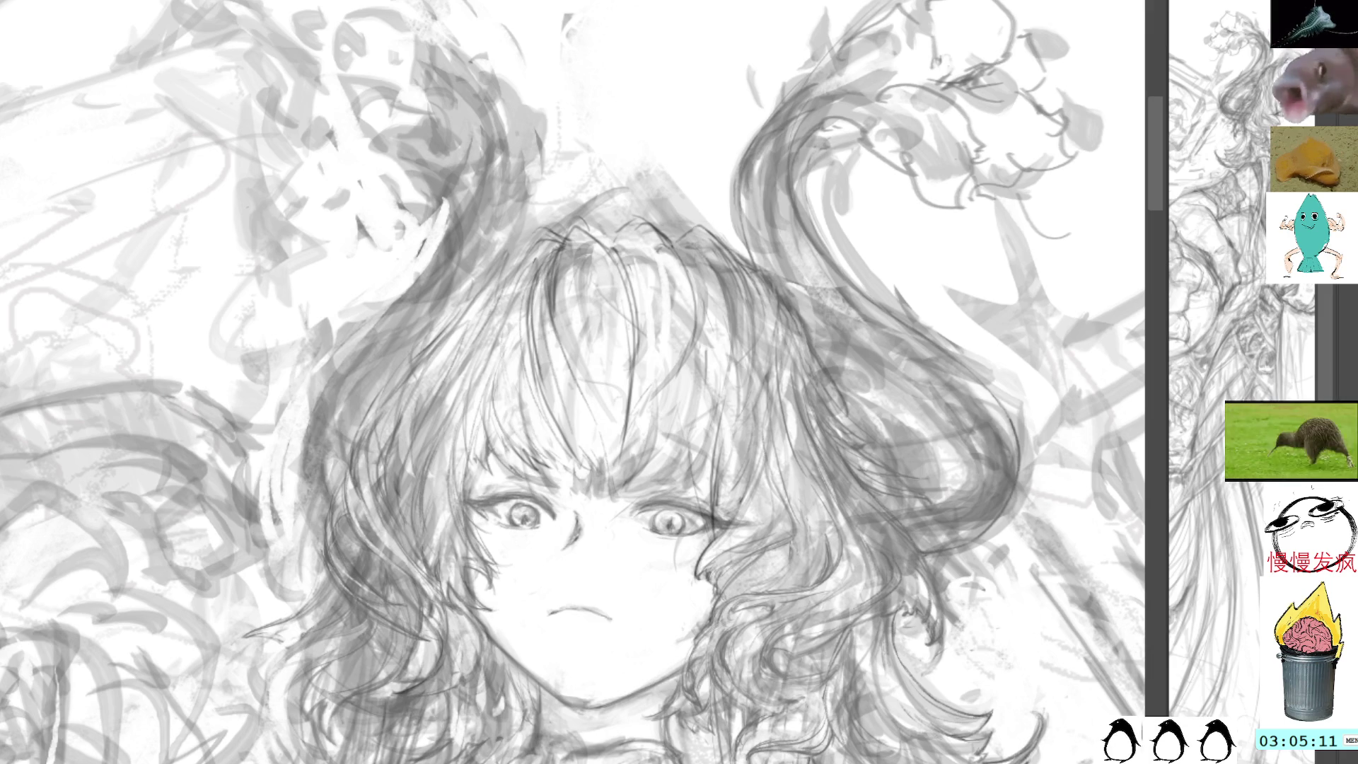
scroll(857, 522, "down", 8)
left_click_drag(861, 253, 871, 297)
scroll(871, 297, "up", 8)
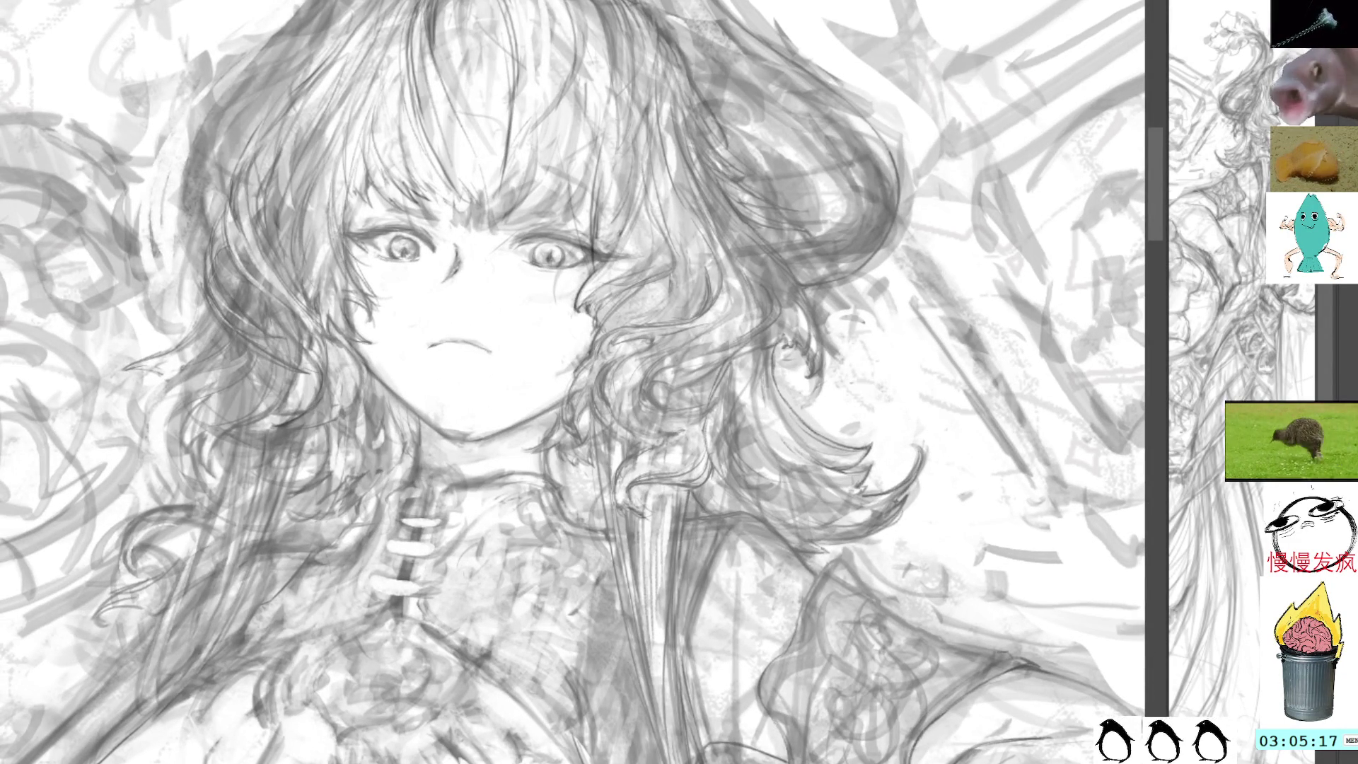
Fade the darker rough sketch strokes and ink the collar outline over the shoulder.
key("ctrl+z")
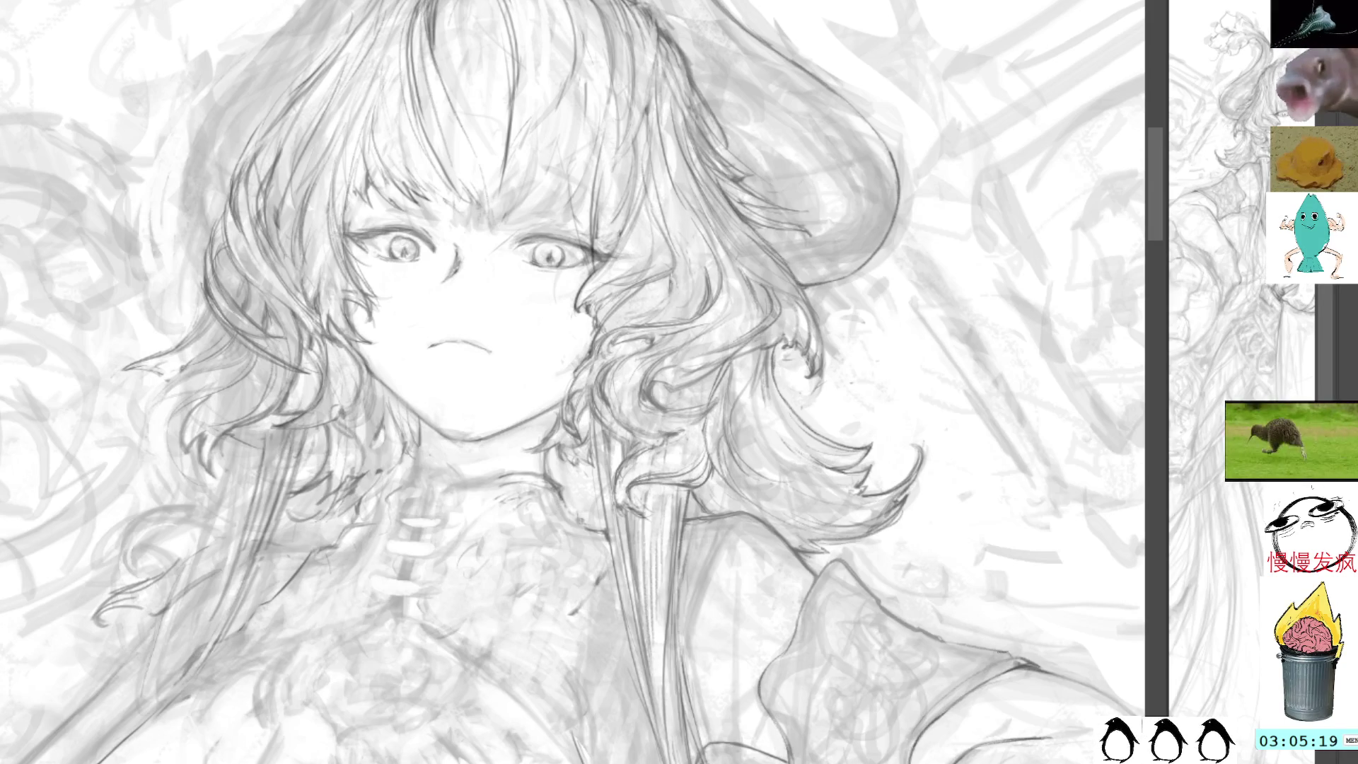
key("ctrl+z")
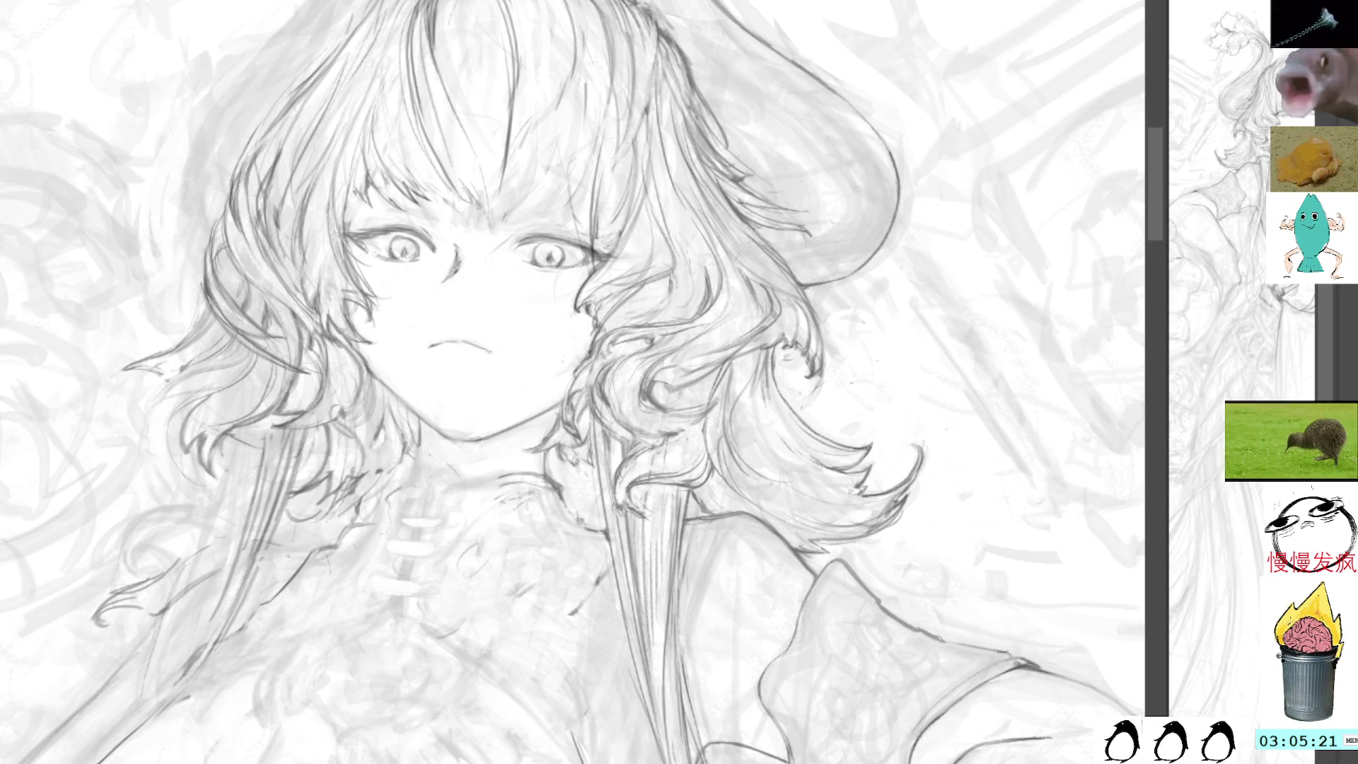
left_click_drag(911, 563, 607, 231)
mouse_move(699, 299)
left_mouse_down()
mouse_move(541, 213)
mouse_move(488, 287)
mouse_move(467, 394)
mouse_move(565, 480)
mouse_move(598, 488)
mouse_move(730, 310)
left_mouse_up()
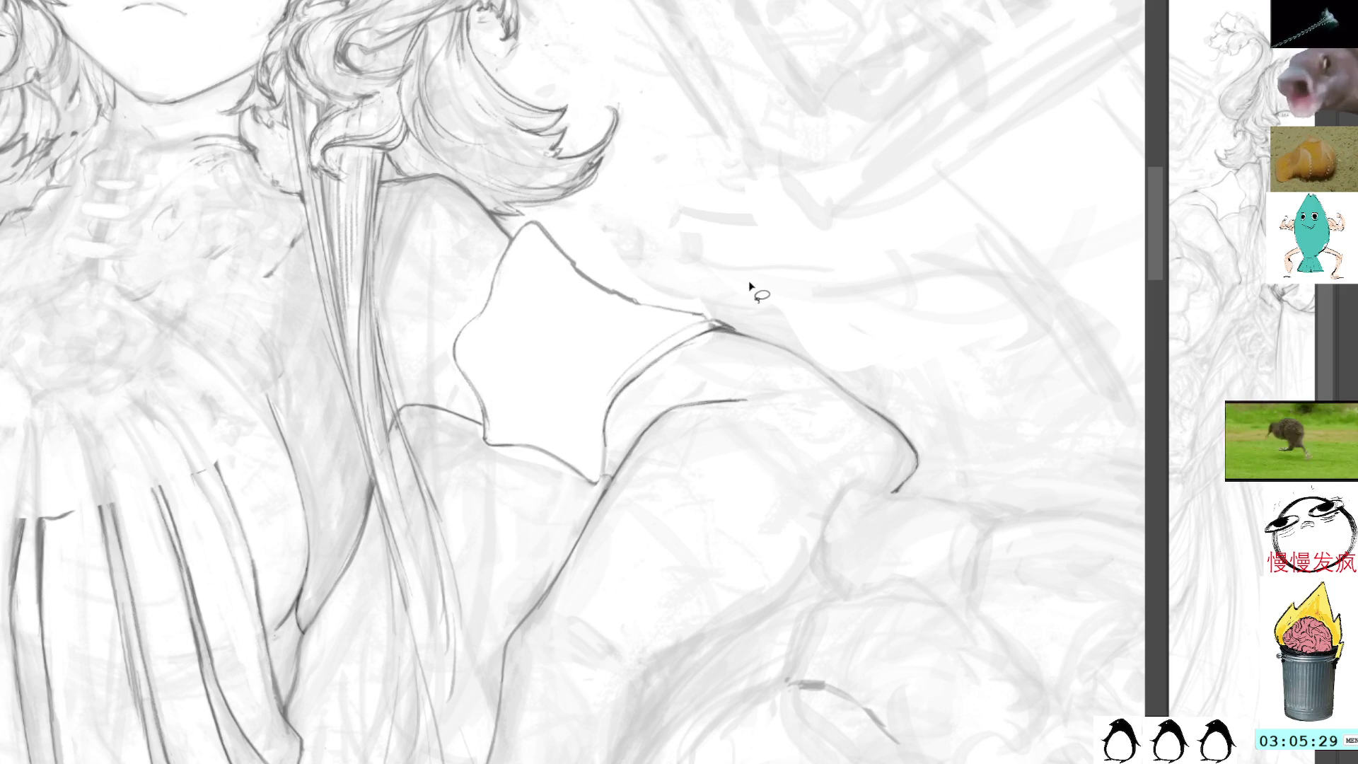
Remove the white fill from the collar and clear the collar selection.
key("ctrl+z")
key("ctrl+z")
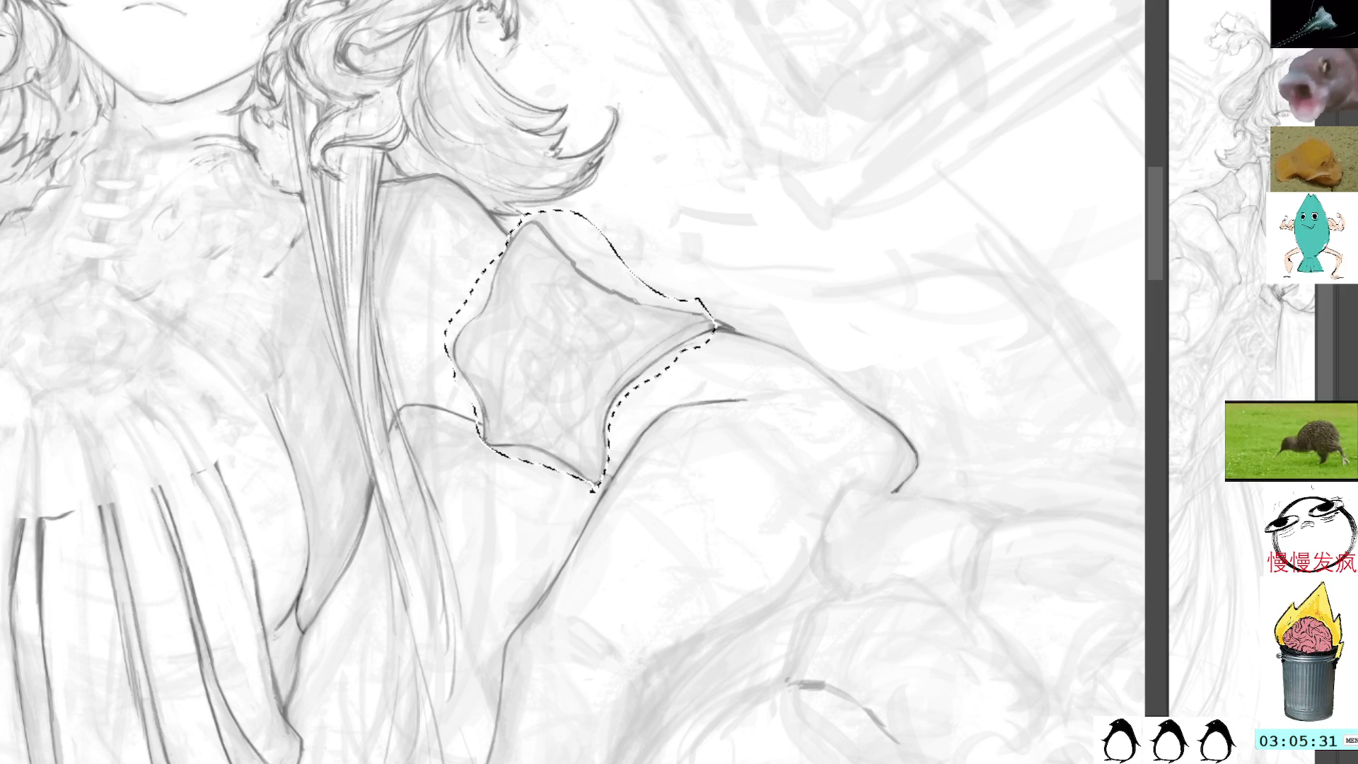
key("shift+BackSpace")
key("ctrl+z")
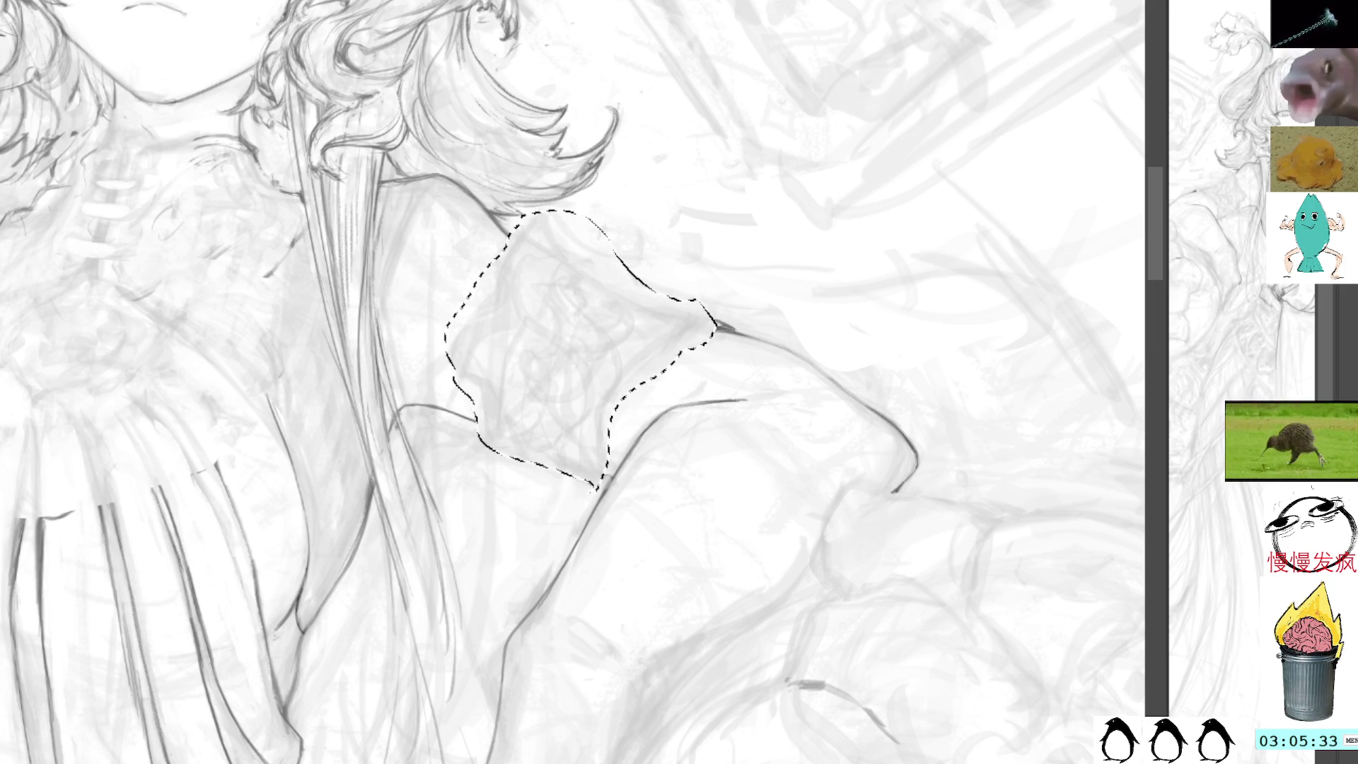
key("ctrl+d")
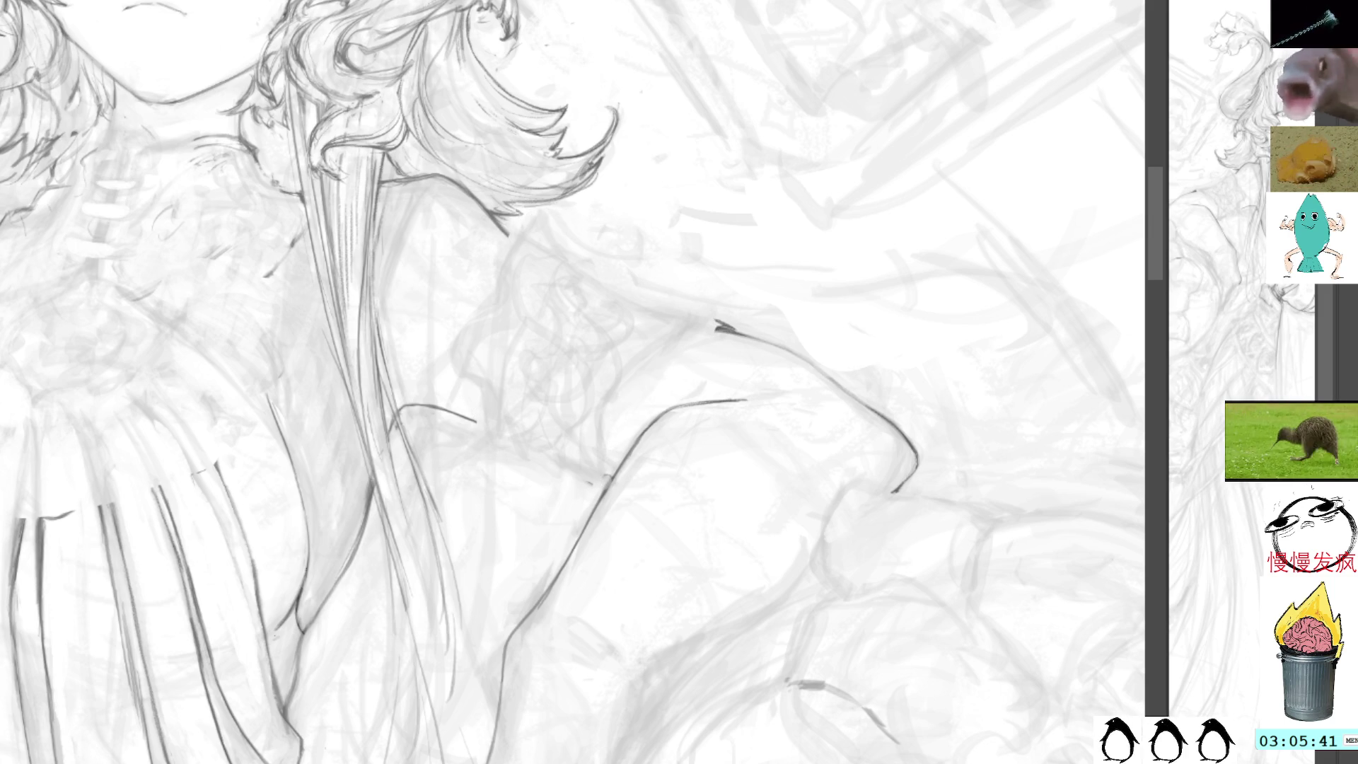
Make the soft grey shading around the hair and horn darker again.
left_click_drag(1011, 548, 761, 646)
mouse_move(1132, 559)
left_mouse_down()
mouse_move(985, 563)
mouse_move(997, 518)
left_mouse_up()
scroll(813, 382, "down", 3)
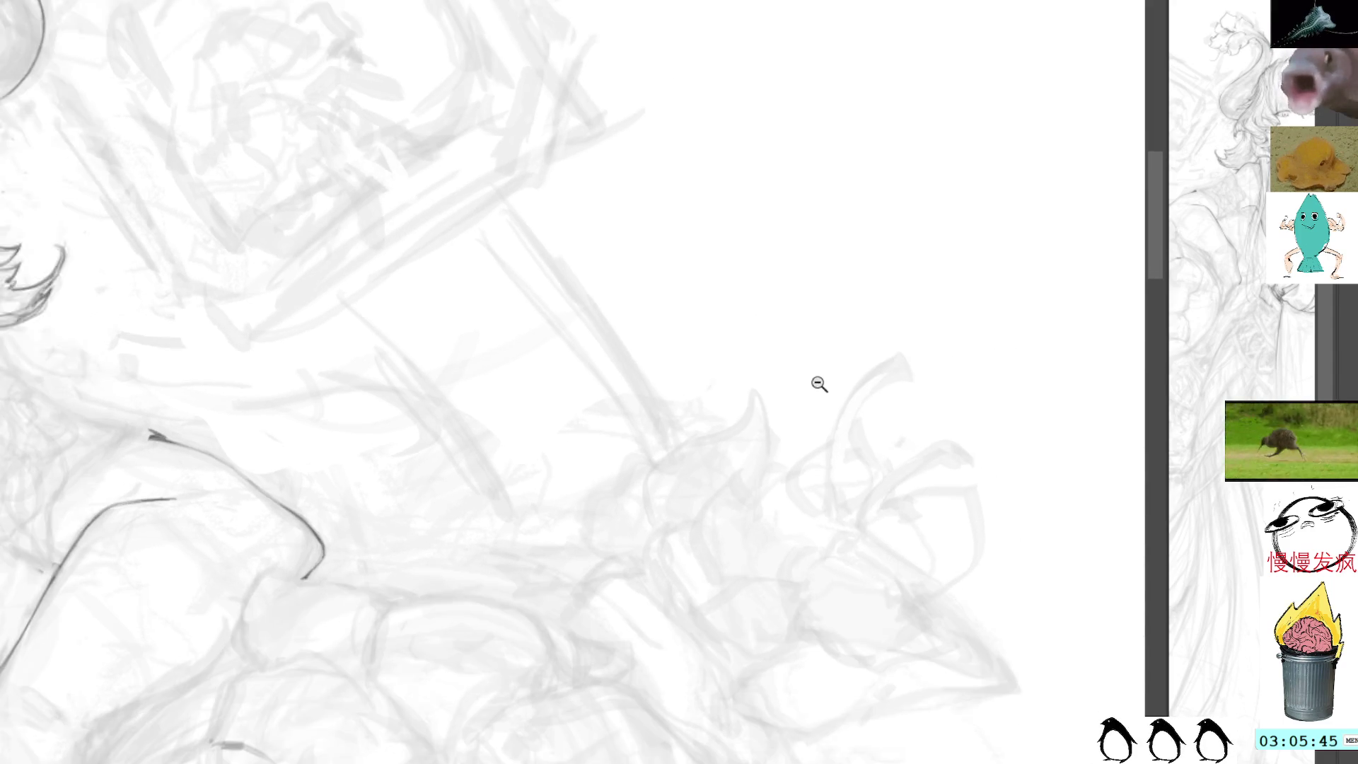
scroll(772, 459, "down", 2)
scroll(861, 478, "up", 3)
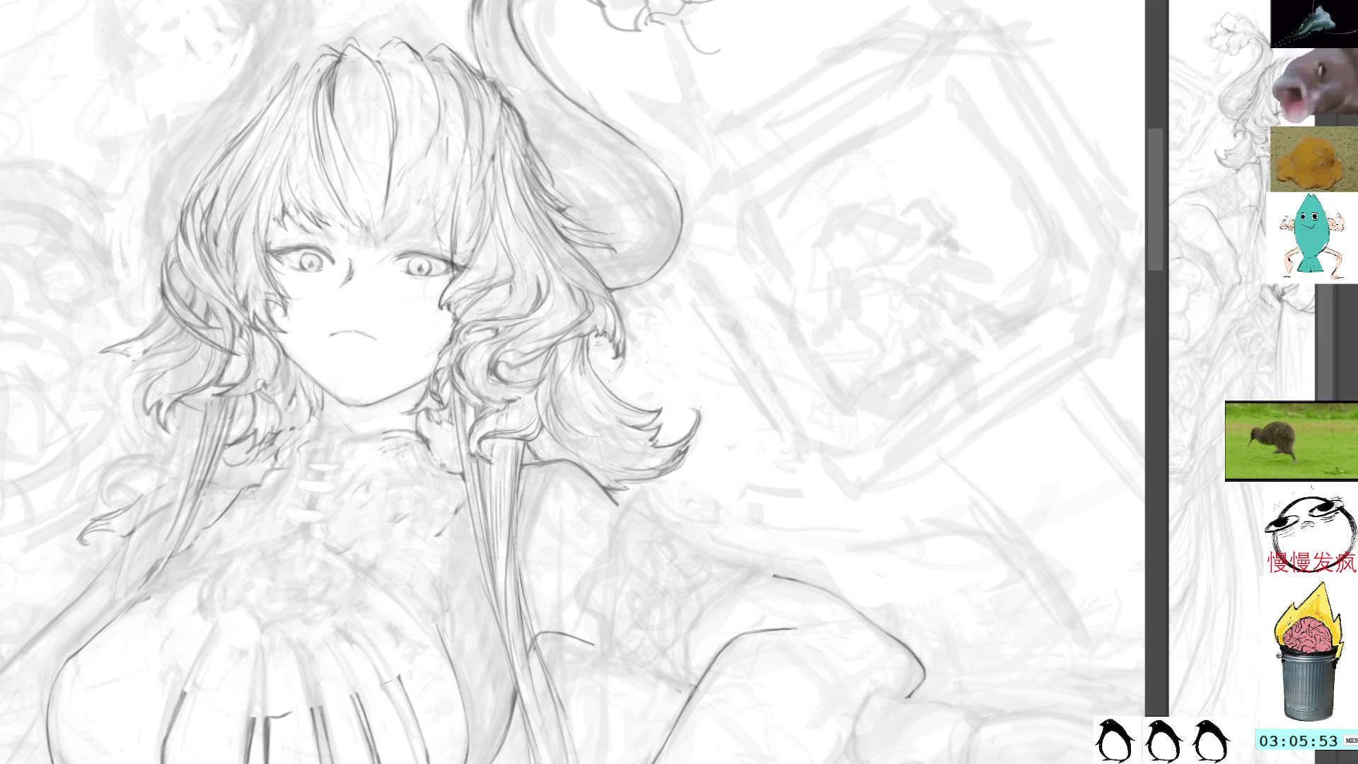
key("ctrl+z")
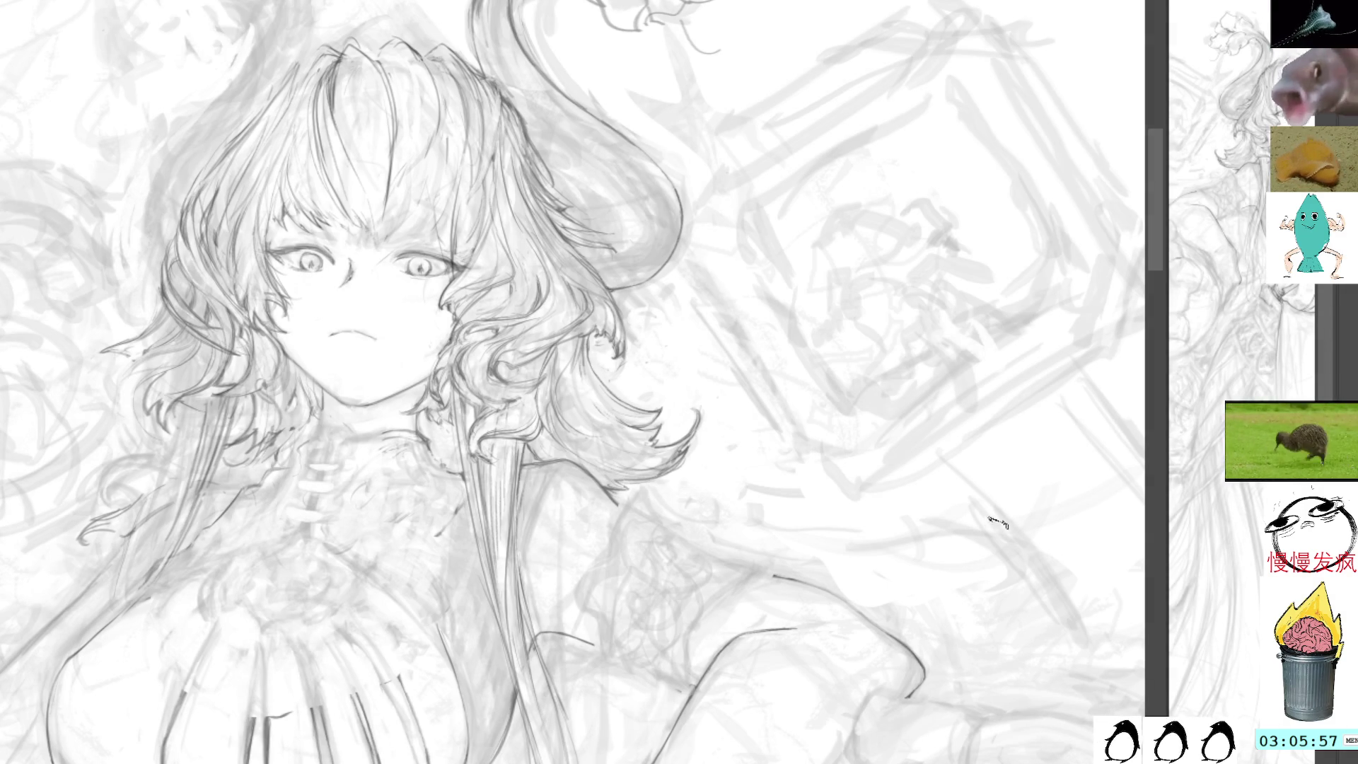
mouse_move(690, 572)
left_mouse_down()
mouse_move(667, 550)
mouse_move(707, 459)
mouse_move(637, 357)
mouse_move(894, 617)
mouse_move(942, 698)
left_mouse_up()
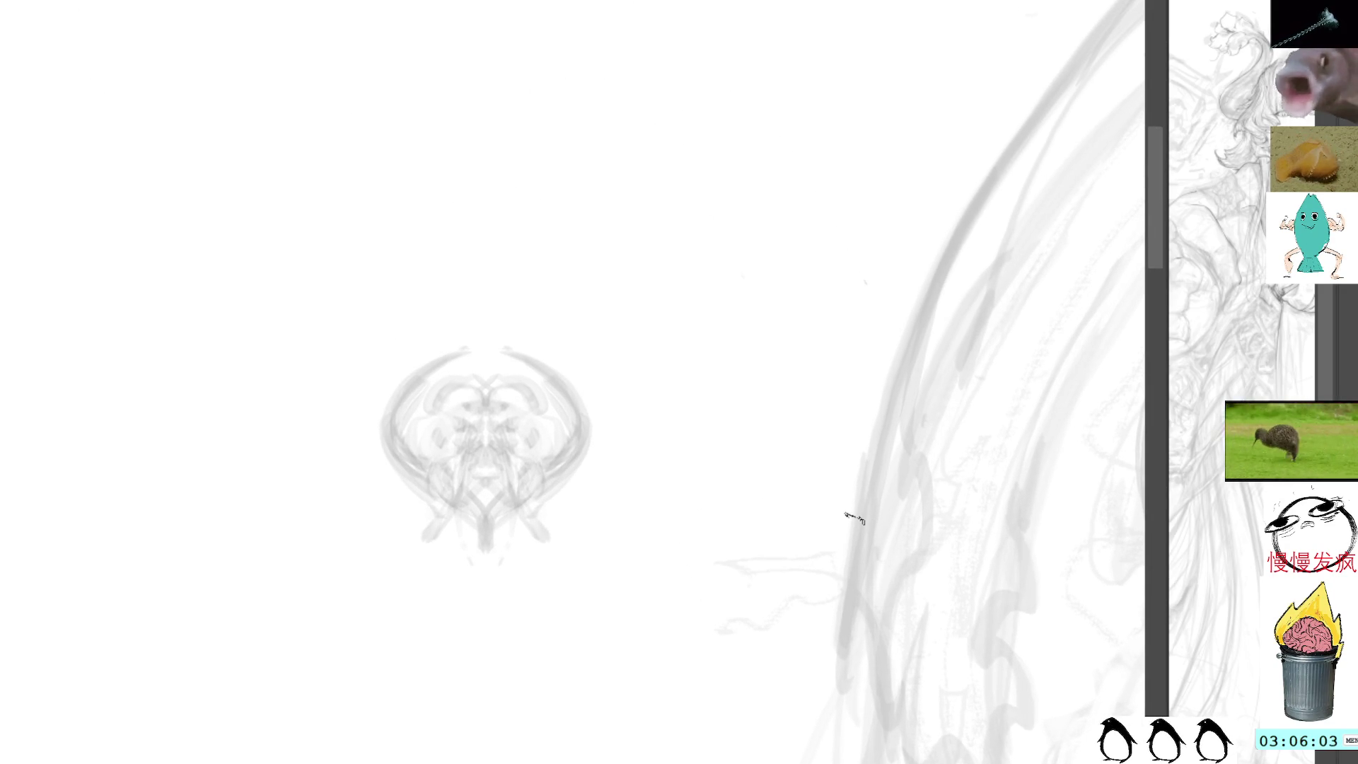
Turn on mirror drawing with a vertical axis through the ornament's centre.
key("ctrl+semicolon")
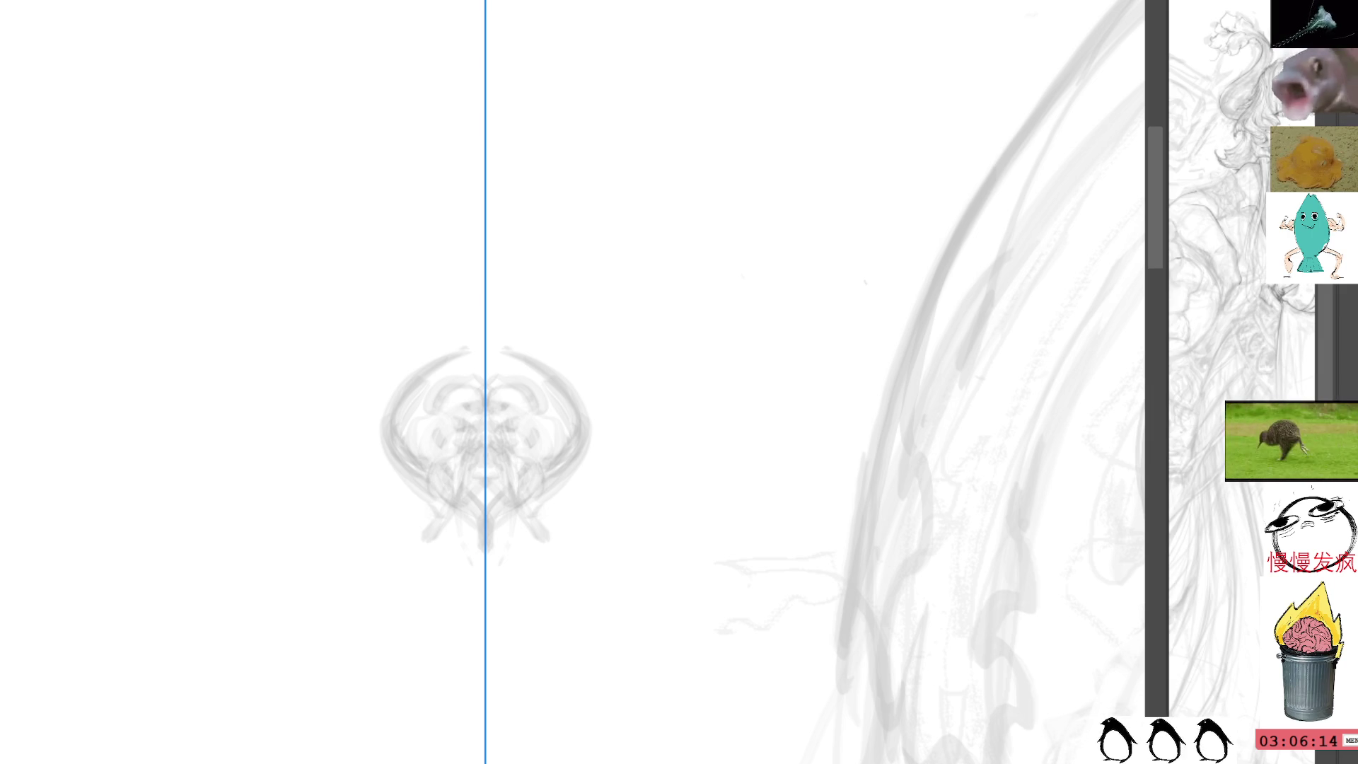
Paint two dark mirrored curls beside the ornament's centre, replacing a discarded first loop.
left_click_drag(510, 423, 523, 444)
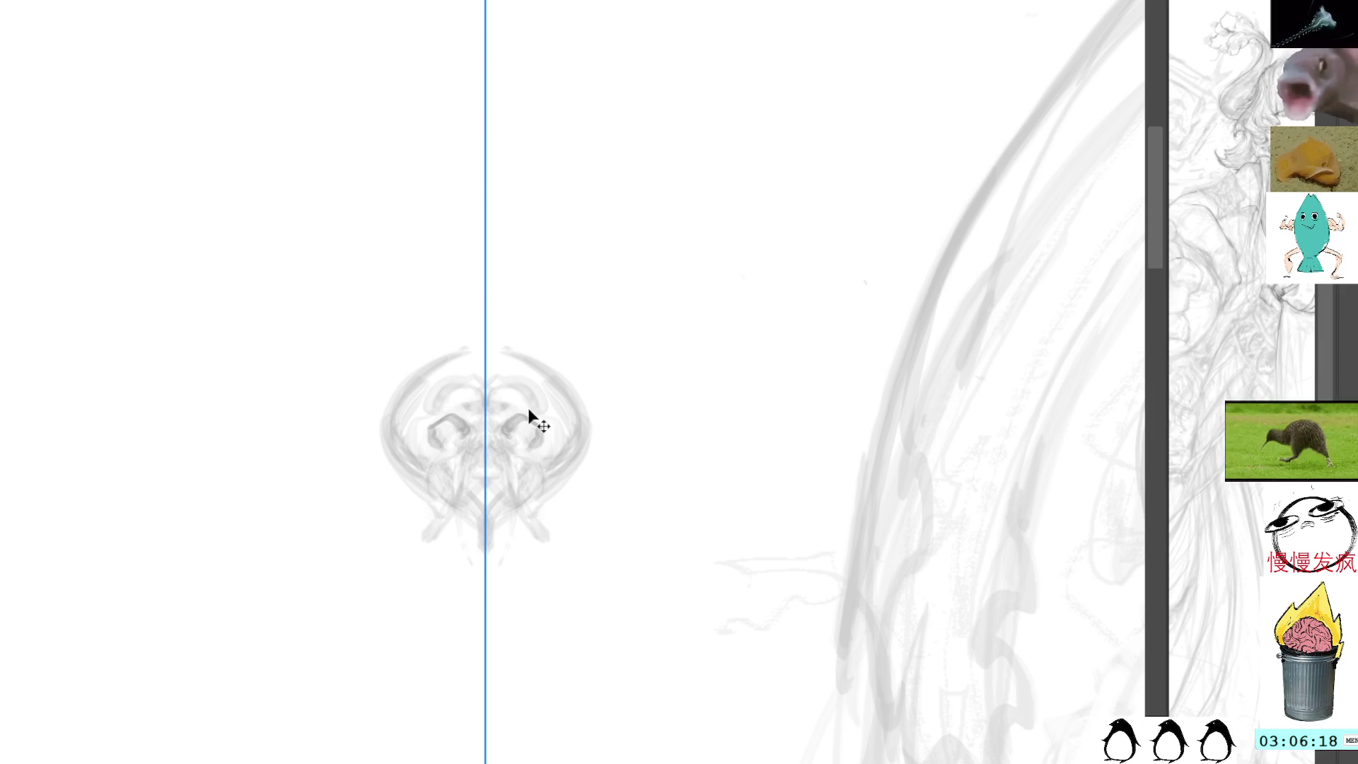
key("ctrl+z")
mouse_move(422, 414)
left_mouse_down()
mouse_move(403, 434)
mouse_move(458, 460)
mouse_move(421, 422)
mouse_move(452, 474)
mouse_move(453, 432)
mouse_move(406, 432)
mouse_move(428, 474)
mouse_move(456, 464)
mouse_move(435, 444)
mouse_move(459, 458)
mouse_move(424, 449)
mouse_move(457, 442)
mouse_move(428, 447)
mouse_move(435, 466)
mouse_move(462, 450)
mouse_move(424, 428)
mouse_move(474, 443)
left_mouse_up()
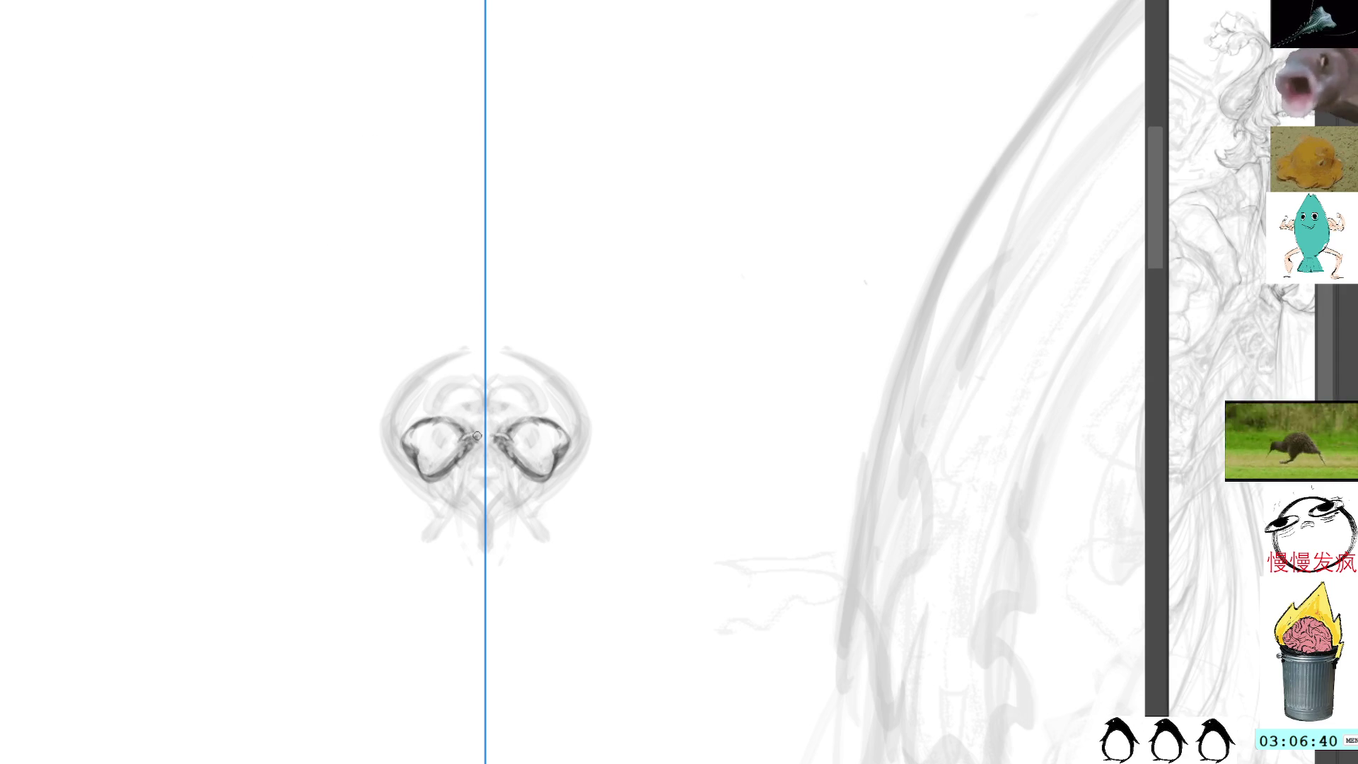
mouse_move(475, 433)
left_mouse_down()
mouse_move(458, 438)
mouse_move(473, 452)
left_mouse_up()
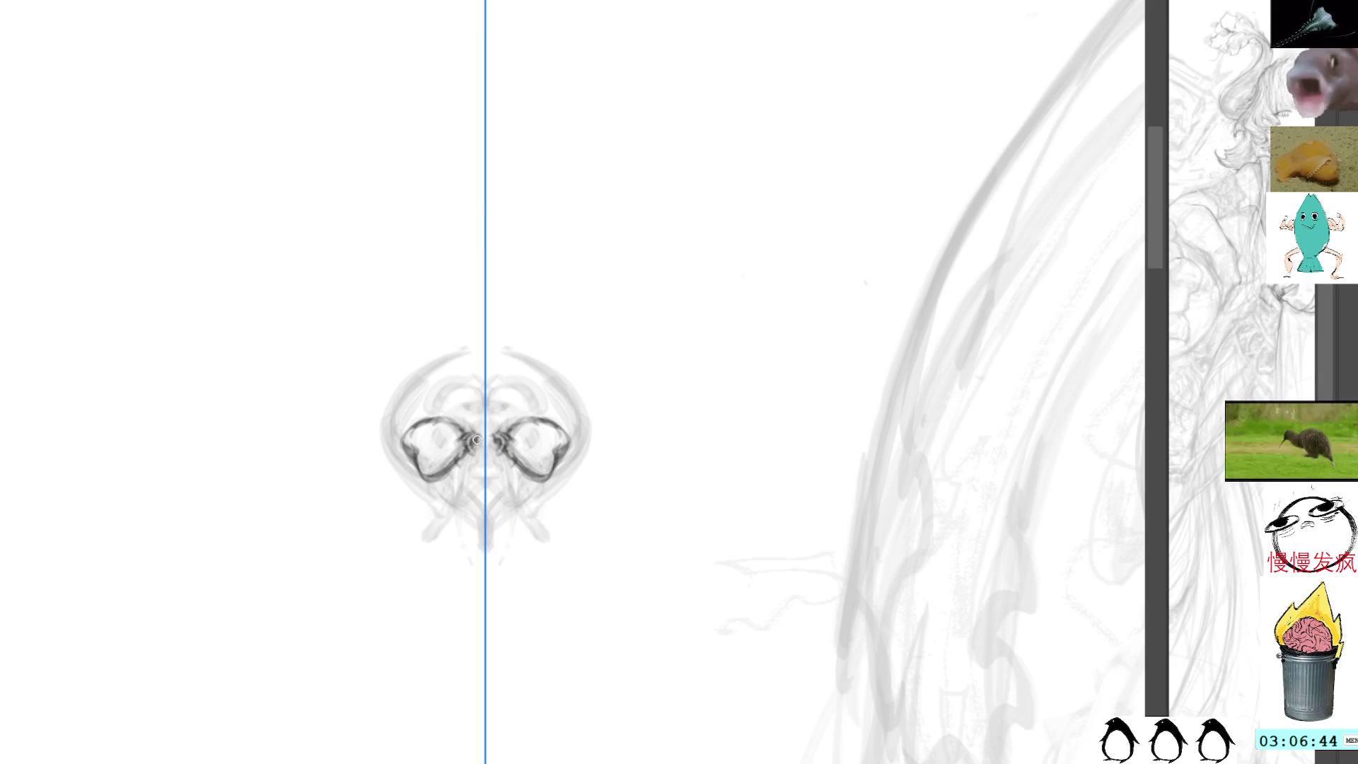
left_click_drag(471, 447, 479, 442)
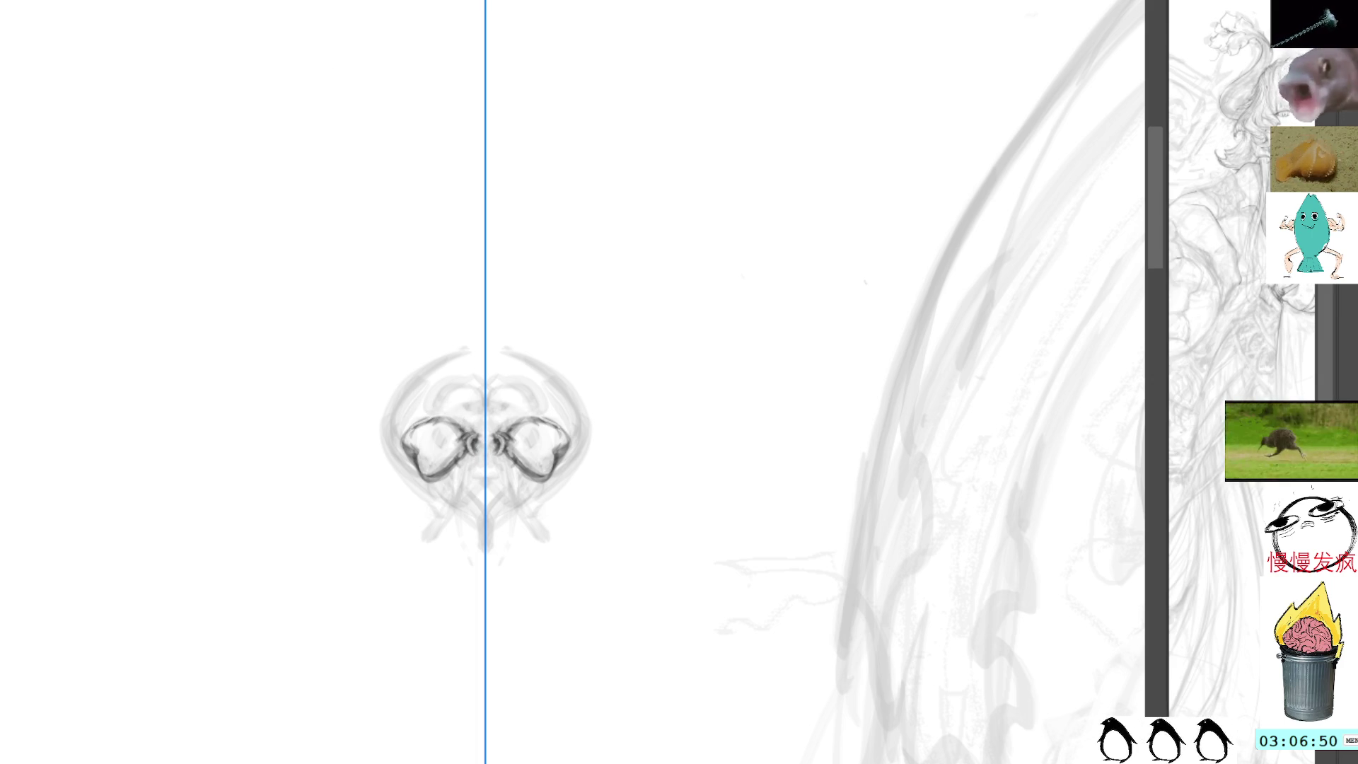
mouse_move(424, 420)
left_mouse_down()
mouse_move(425, 397)
mouse_move(425, 477)
mouse_move(453, 463)
mouse_move(435, 431)
left_mouse_up()
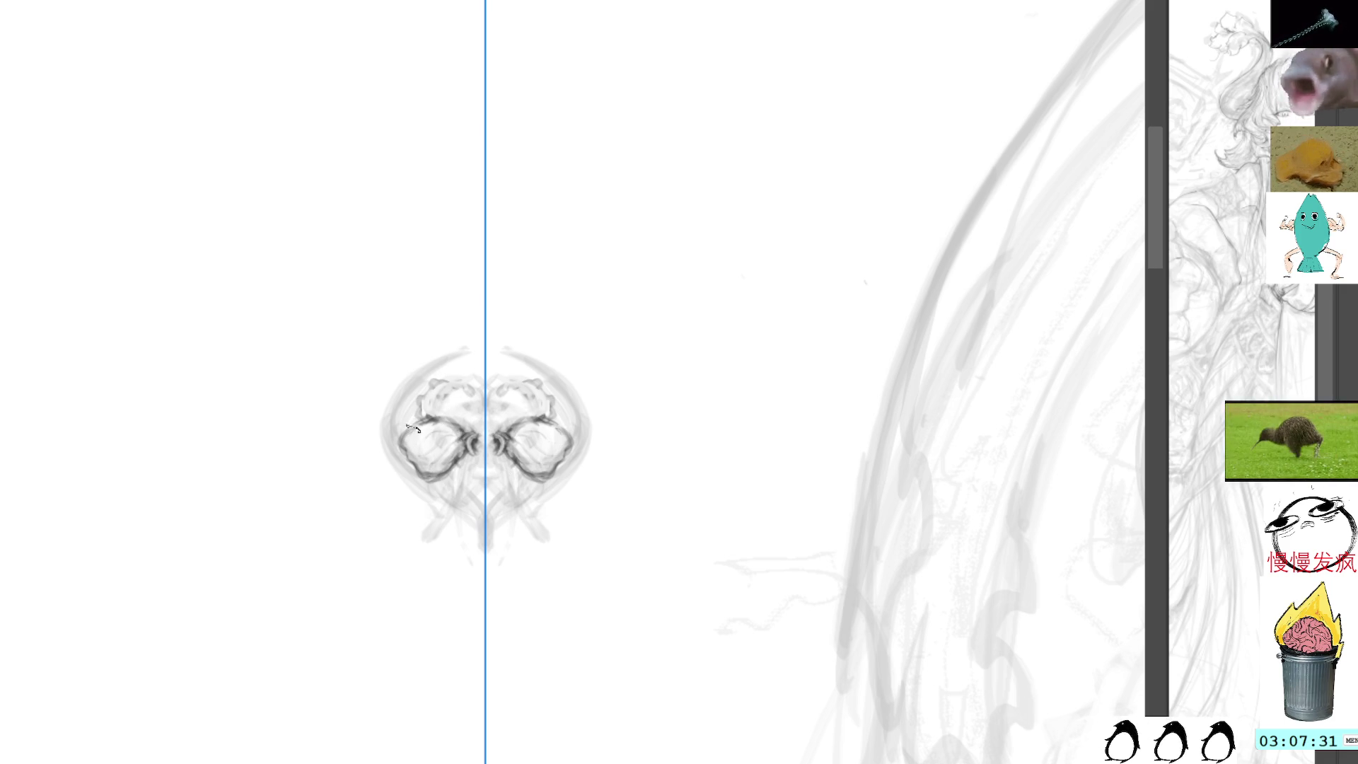
Touch up the area around the mirrored curls, undoing one stray stroke.
mouse_move(406, 430)
left_mouse_down()
mouse_move(397, 444)
mouse_move(412, 407)
left_mouse_up()
key("ctrl+z")
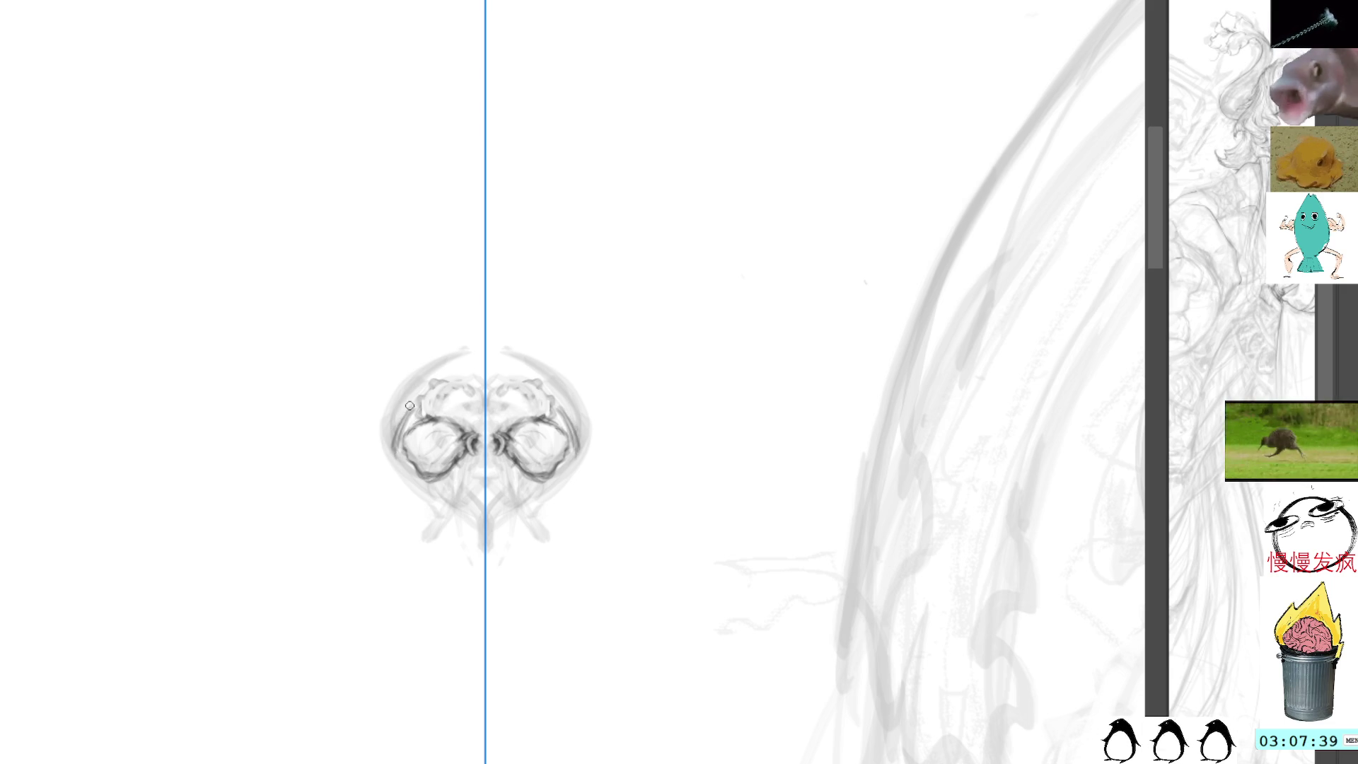
mouse_move(424, 419)
left_mouse_down()
mouse_move(416, 409)
mouse_move(437, 385)
left_mouse_up()
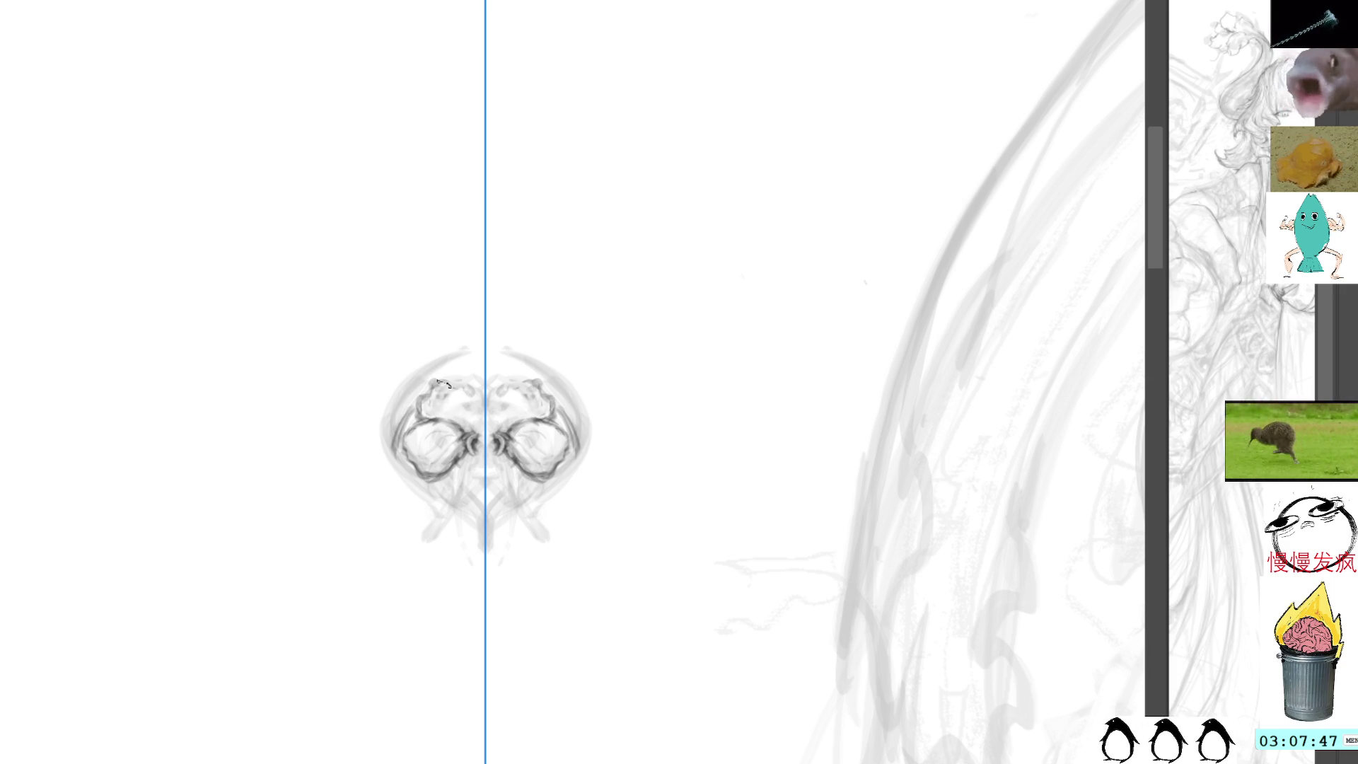
Ink the wavy upper bell edge and darken a small oval at the top centre.
left_click_drag(456, 381, 478, 389)
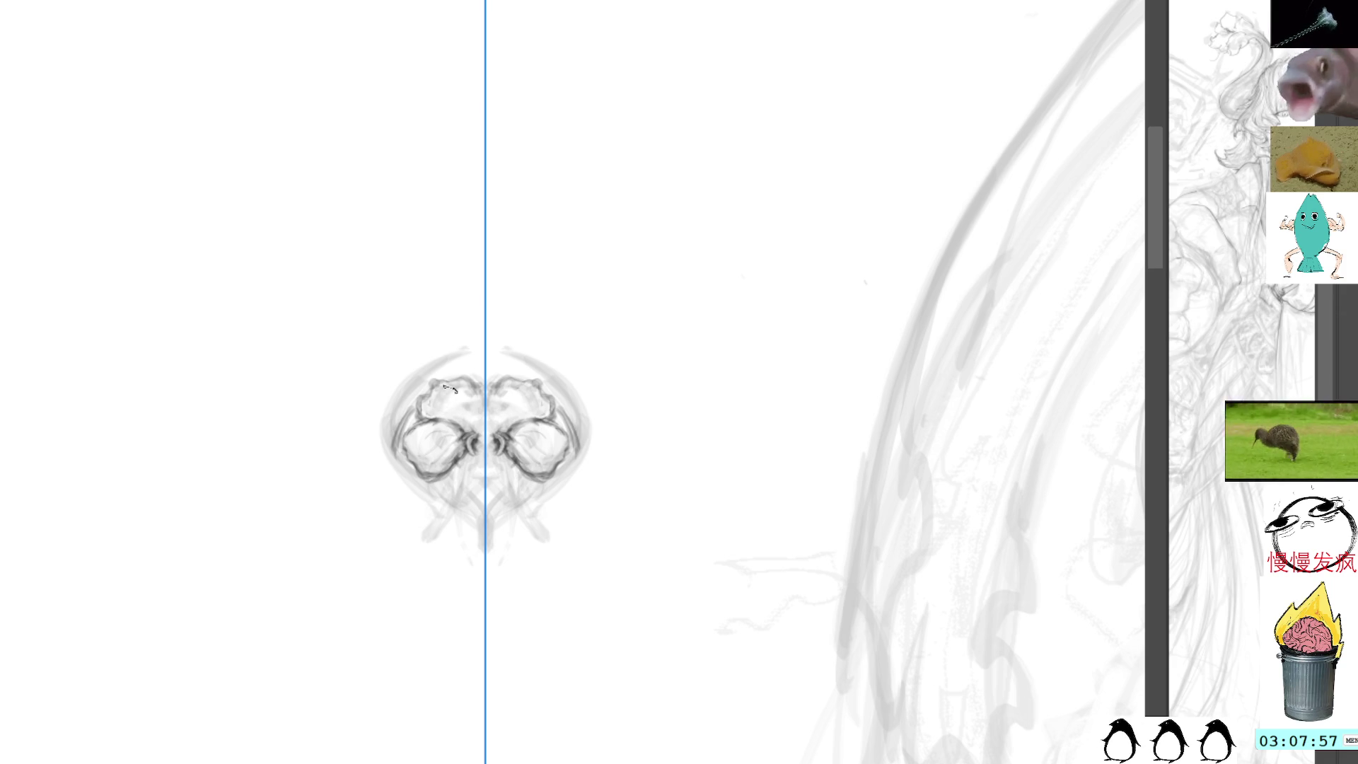
mouse_move(454, 393)
left_mouse_down()
mouse_move(442, 404)
mouse_move(465, 413)
mouse_move(508, 403)
left_mouse_up()
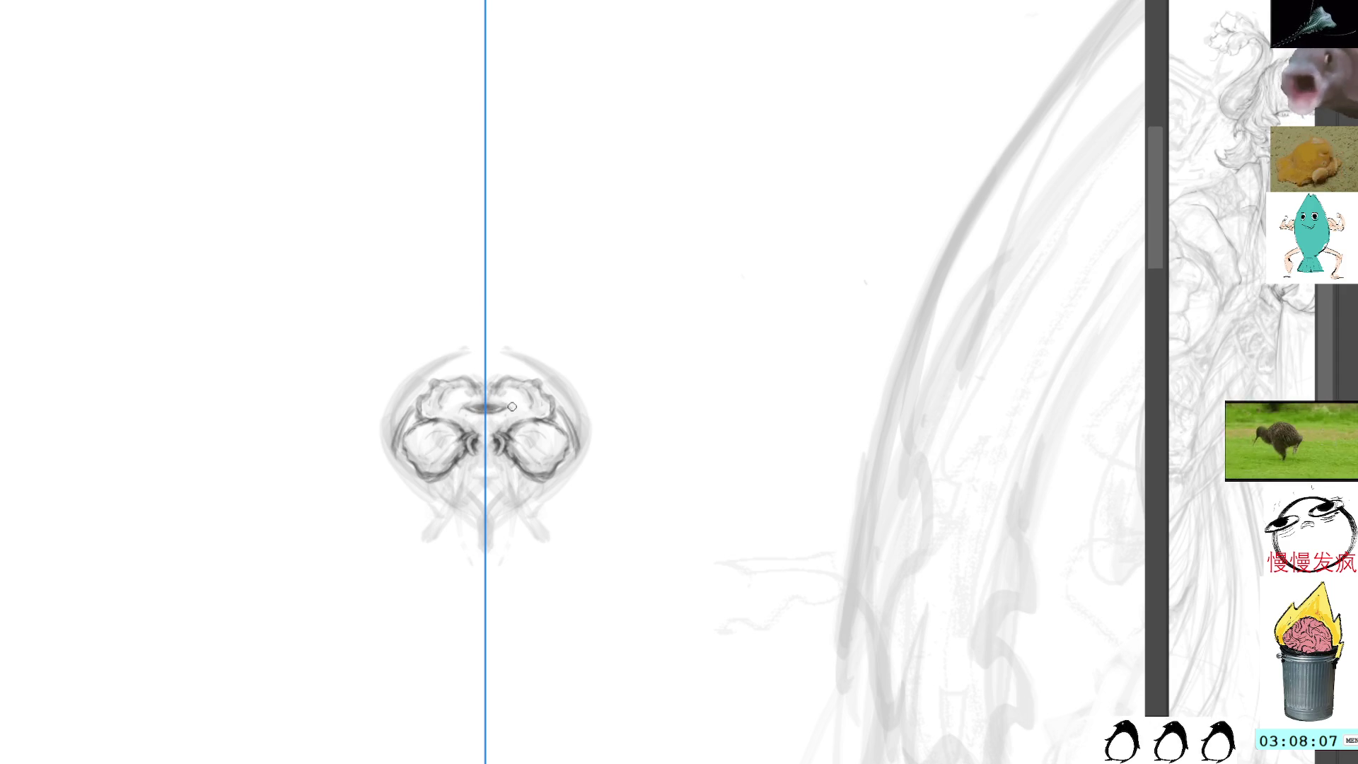
mouse_move(474, 400)
left_mouse_down()
mouse_move(502, 403)
mouse_move(489, 402)
left_mouse_up()
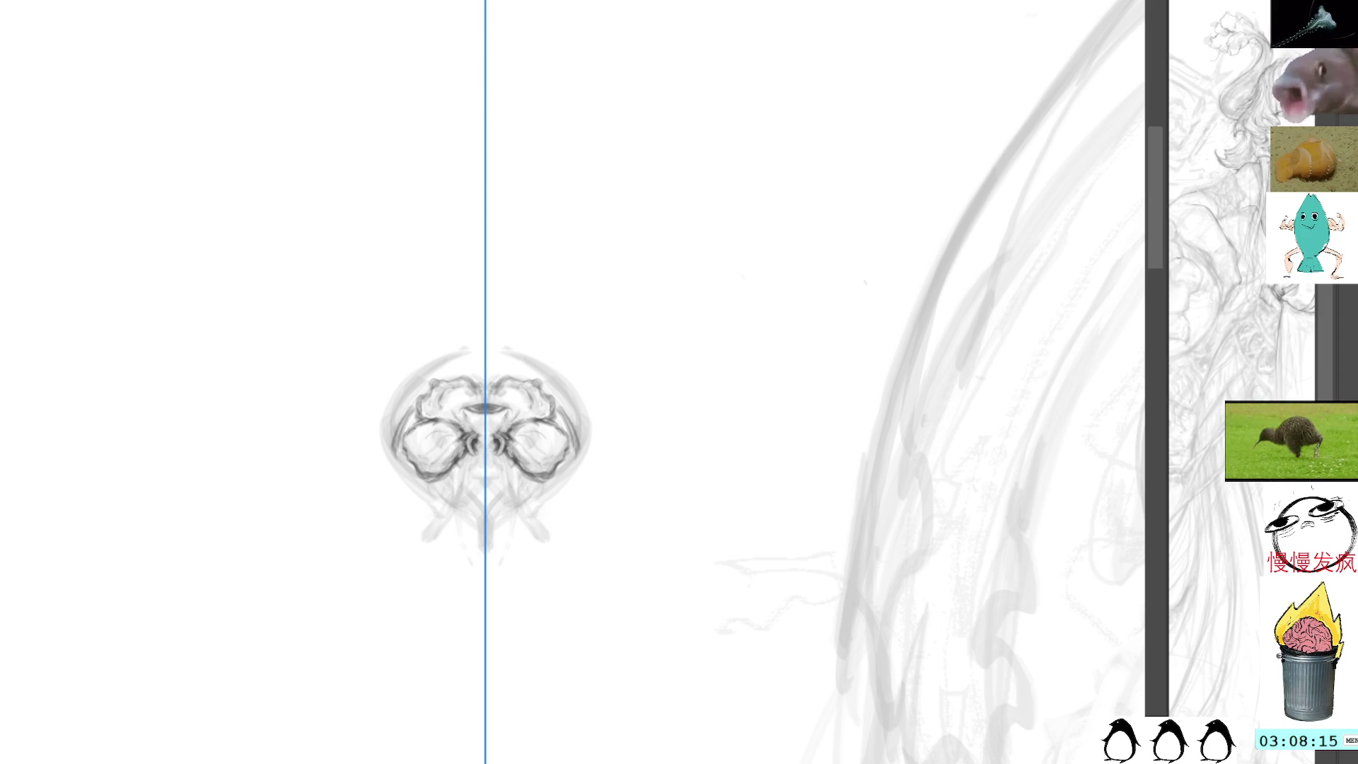
Sketch faint mirrored strokes outlining the lower folds beneath the curls.
left_click_drag(459, 447, 456, 461)
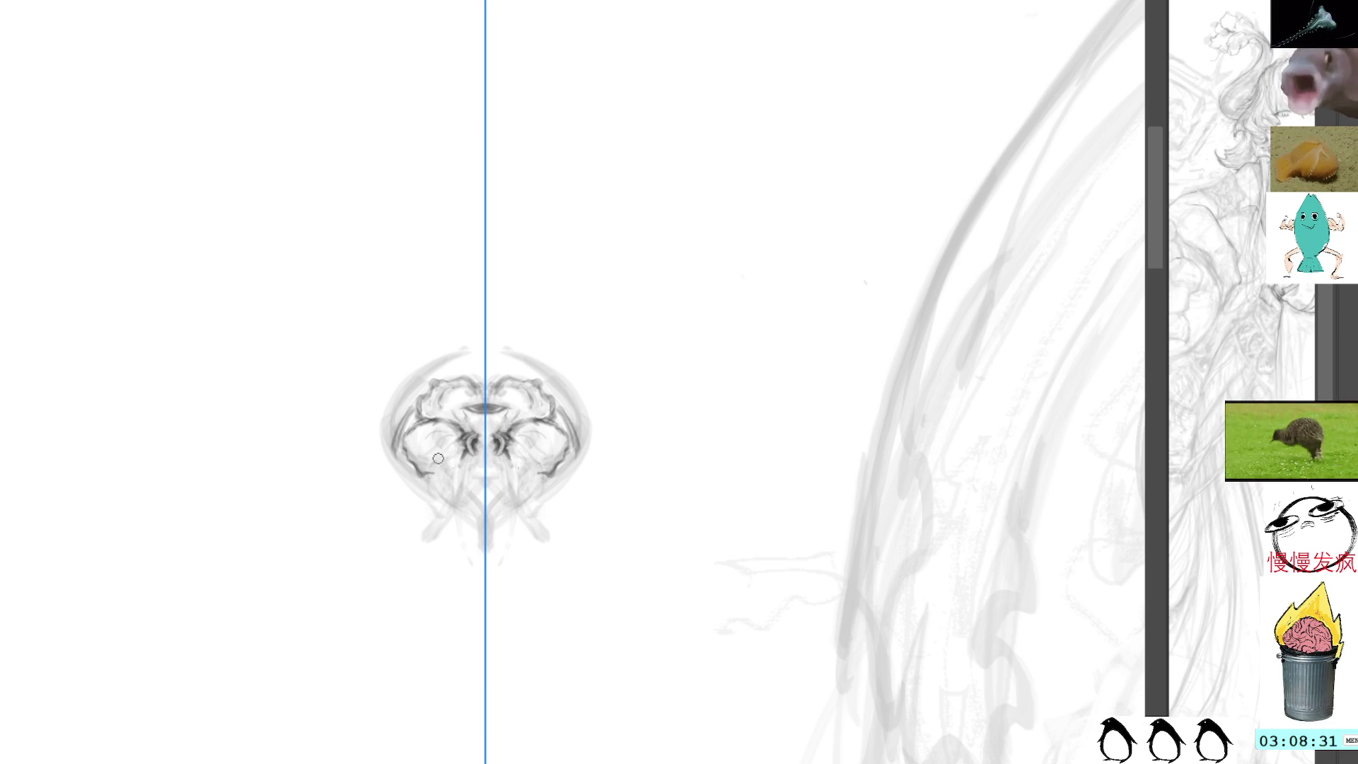
mouse_move(432, 464)
left_mouse_down()
mouse_move(446, 492)
mouse_move(486, 464)
mouse_move(483, 449)
mouse_move(463, 478)
left_mouse_up()
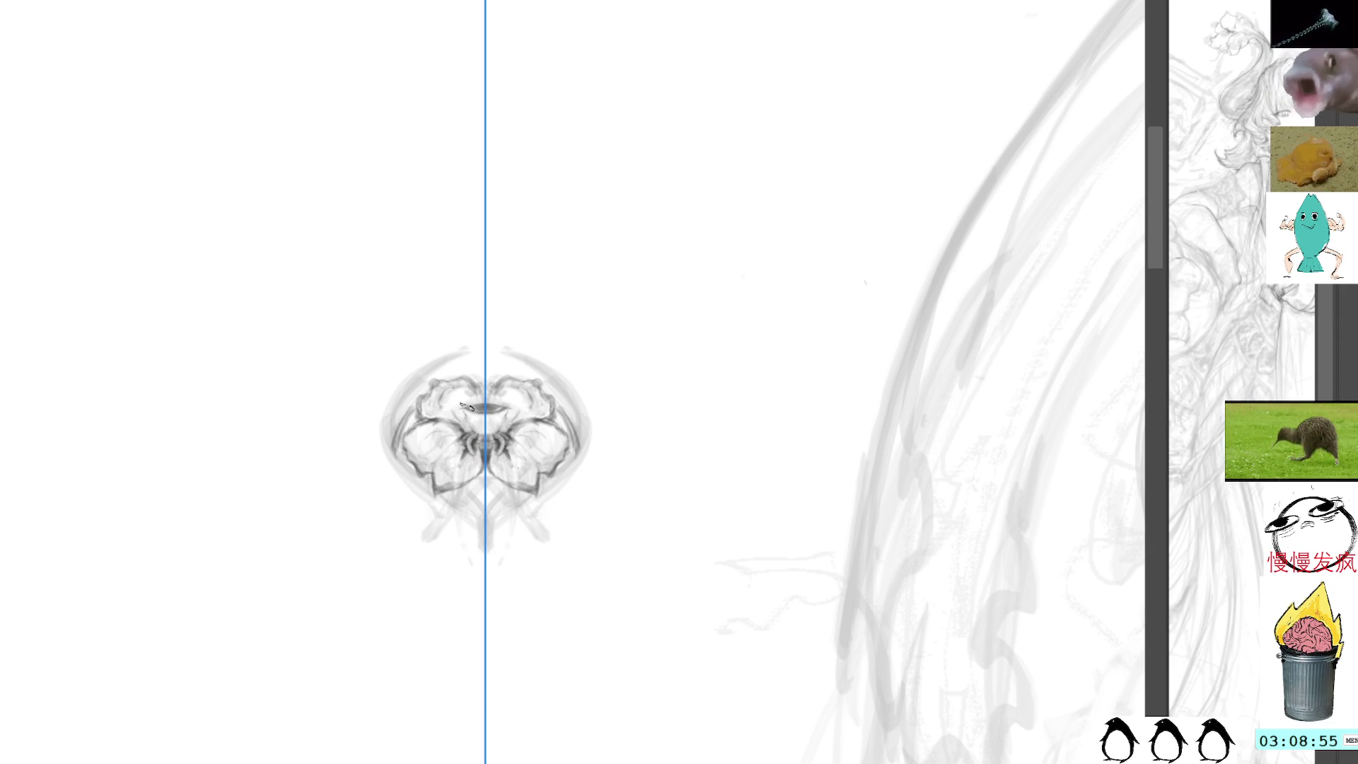
Draw mirrored tentacles hanging below the jellyfish's centre.
mouse_move(458, 495)
left_mouse_down()
mouse_move(460, 454)
mouse_move(447, 506)
left_mouse_up()
left_click_drag(459, 452, 432, 534)
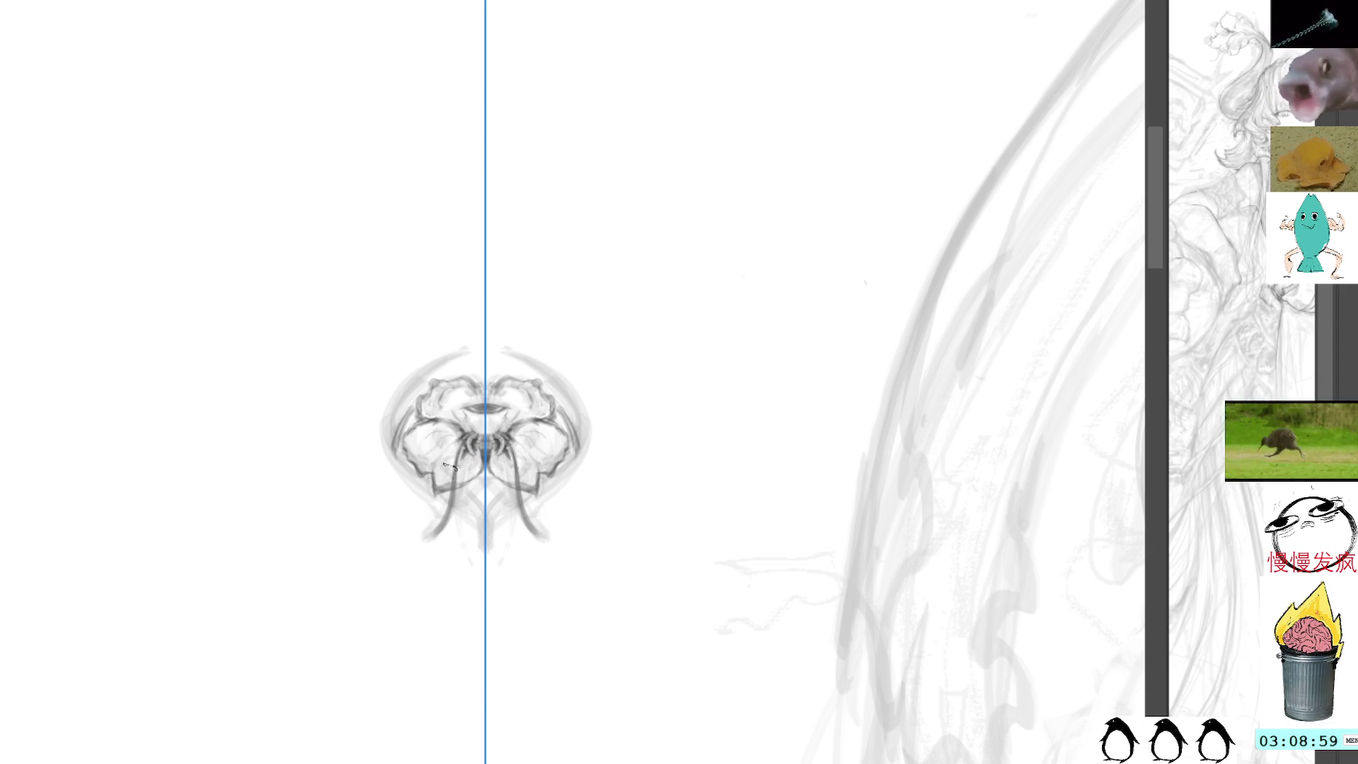
left_click_drag(464, 444, 435, 536)
key("ctrl+z")
left_click_drag(457, 449, 453, 488)
key("ctrl+z")
key("ctrl+z")
key("ctrl+z")
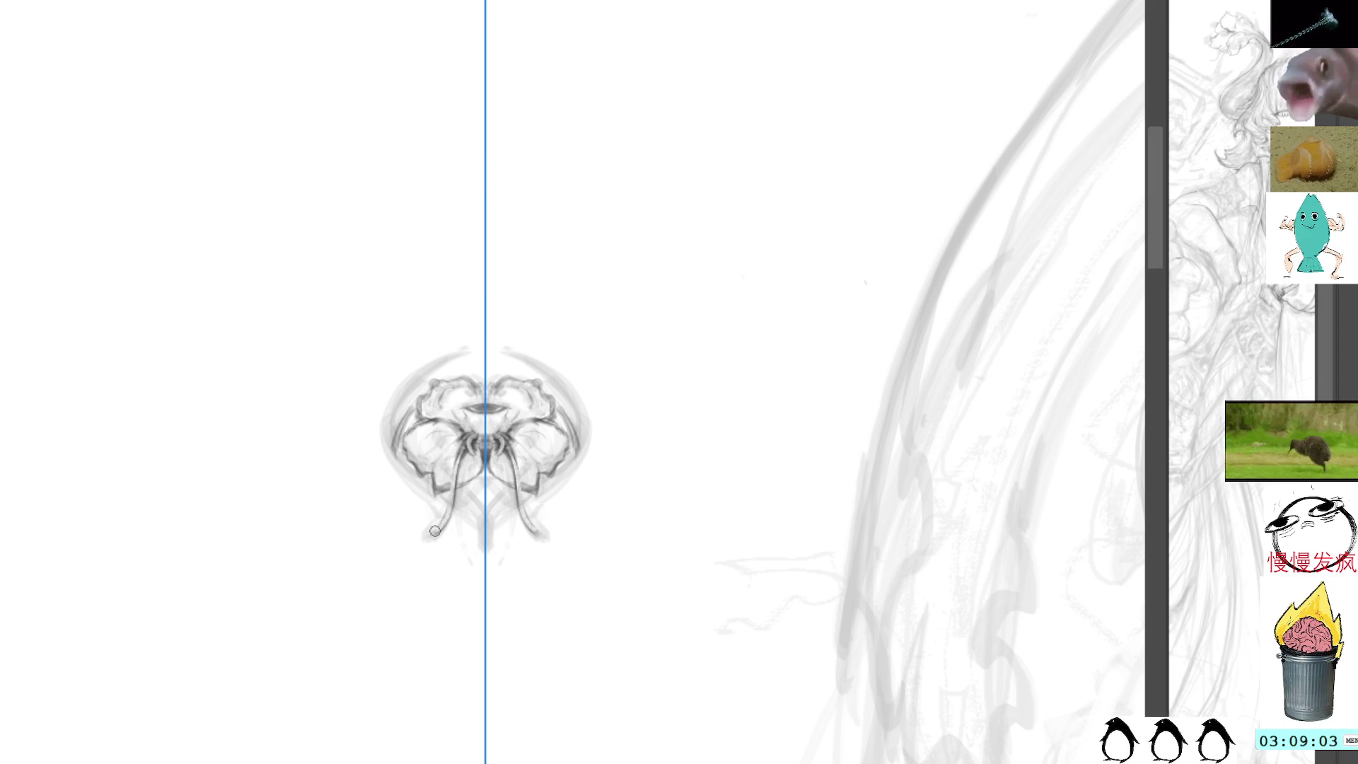
key("ctrl+shift+z")
key("ctrl+shift+z")
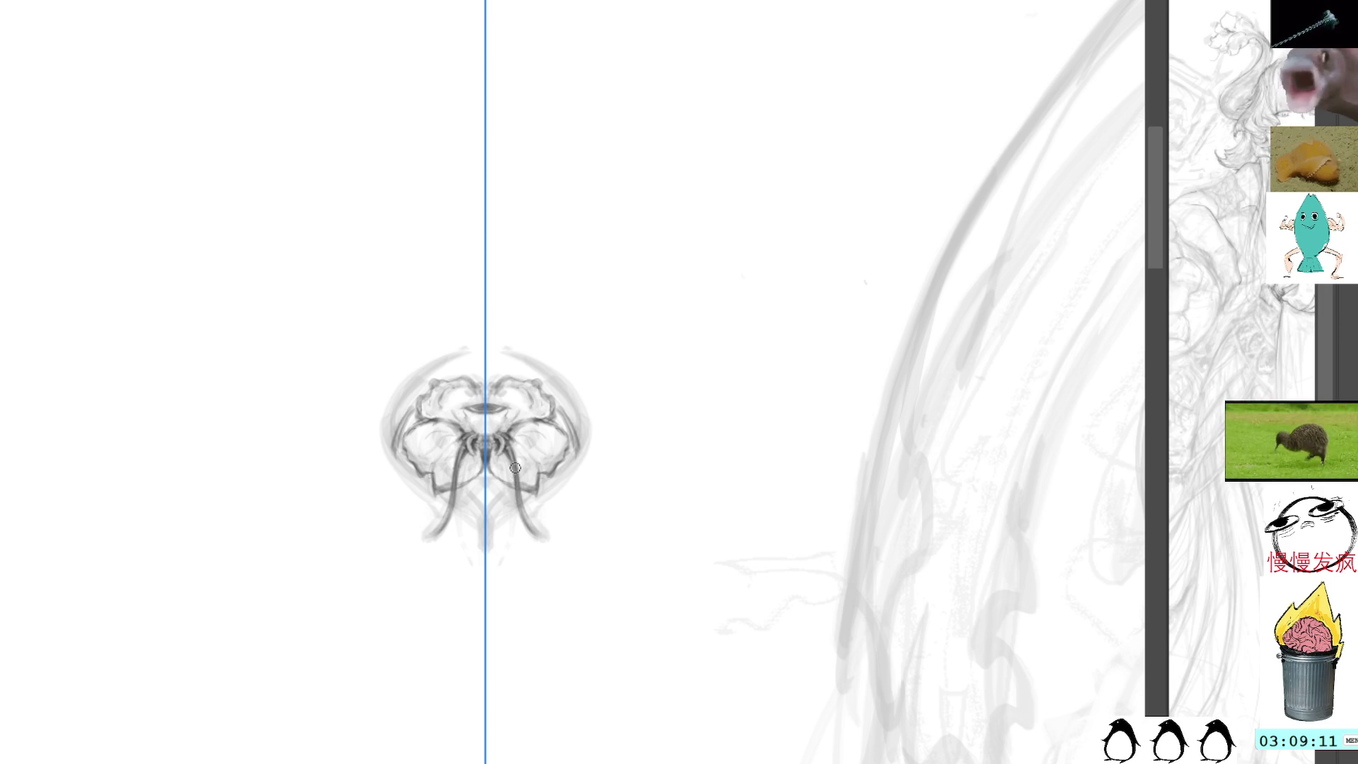
Shade the tentacles and lower bell symmetrically, comparing the result before and after.
left_click_drag(520, 493, 555, 542)
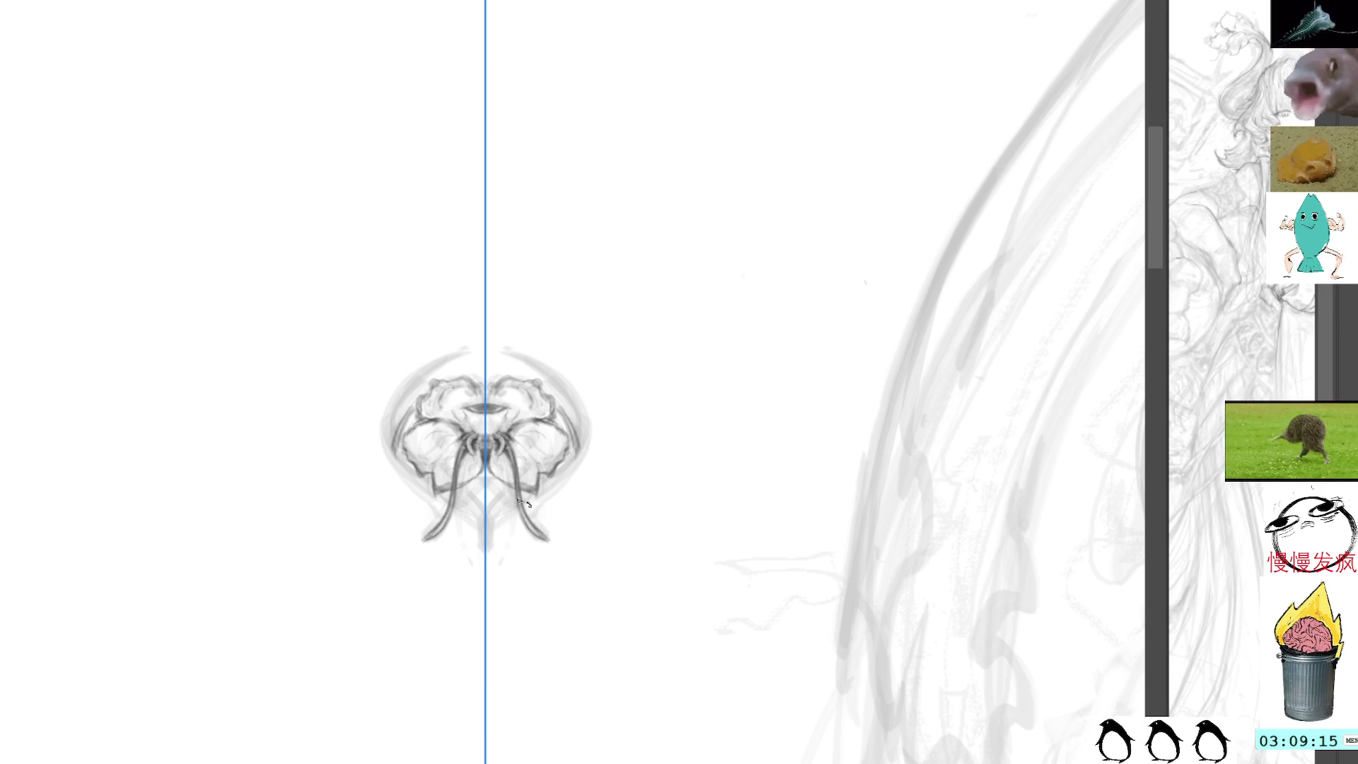
mouse_move(503, 456)
left_mouse_down()
mouse_move(506, 512)
mouse_move(504, 459)
mouse_move(504, 506)
mouse_move(467, 436)
mouse_move(468, 495)
mouse_move(468, 462)
left_mouse_up()
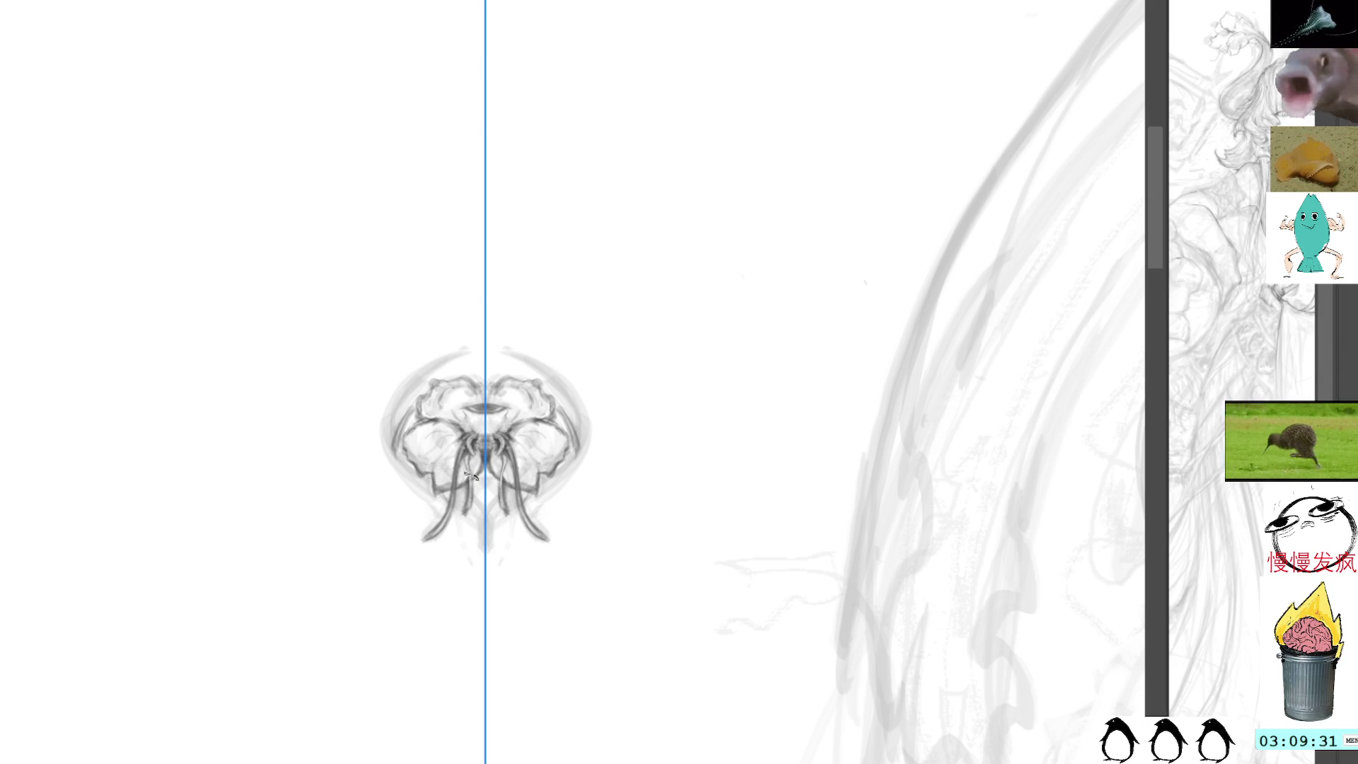
mouse_move(401, 469)
left_mouse_down()
mouse_move(384, 435)
mouse_move(444, 499)
mouse_move(397, 471)
mouse_move(435, 524)
mouse_move(407, 477)
mouse_move(432, 520)
mouse_move(424, 492)
left_mouse_up()
key("ctrl+z")
key("ctrl+z")
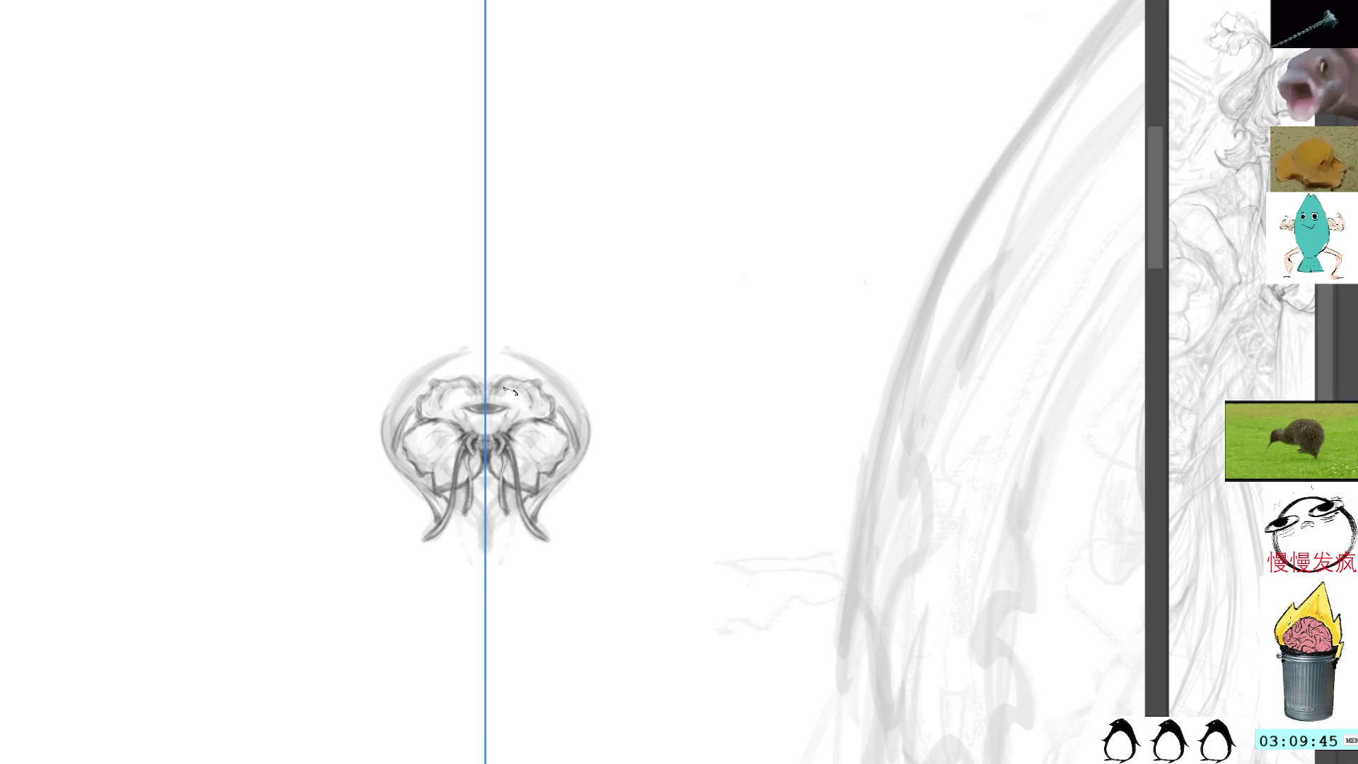
key("ctrl+z")
key("ctrl+shift+z")
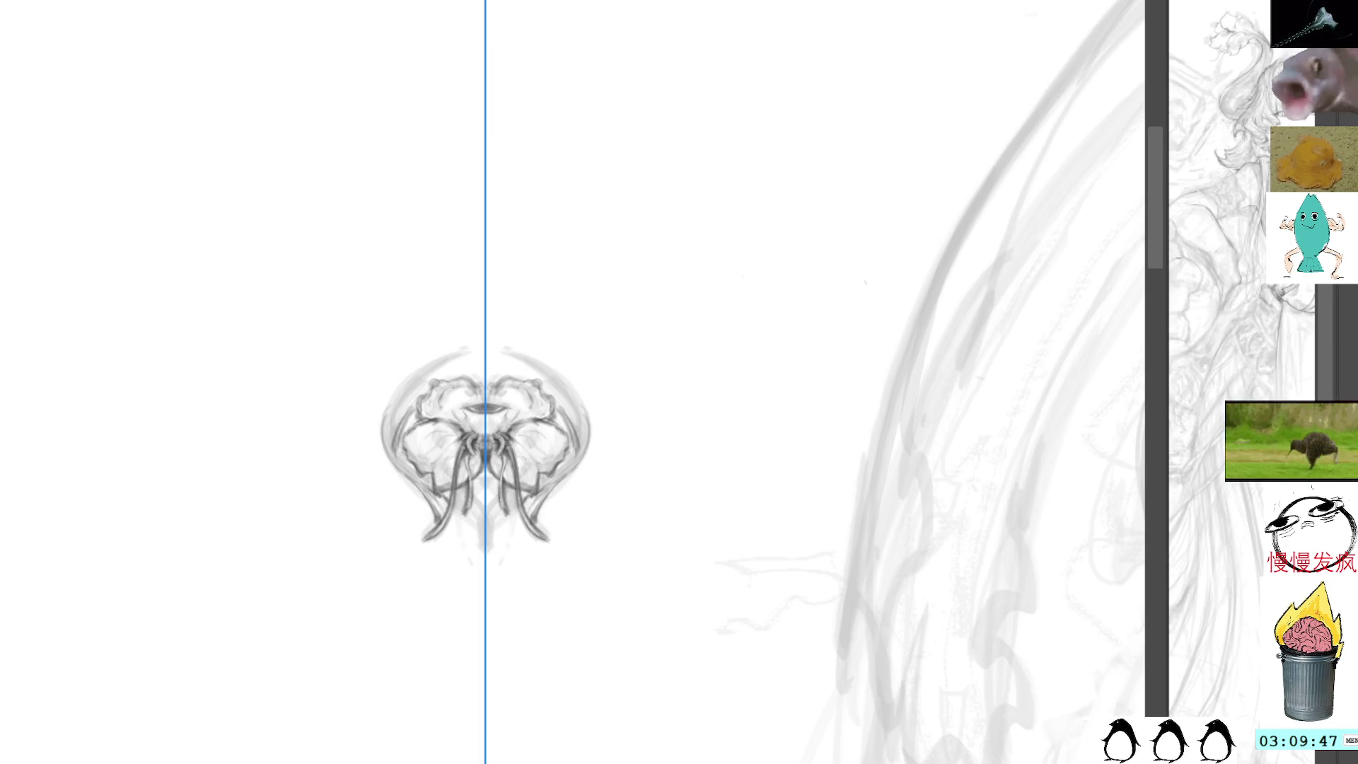
key("ctrl+z")
key("ctrl+shift+z")
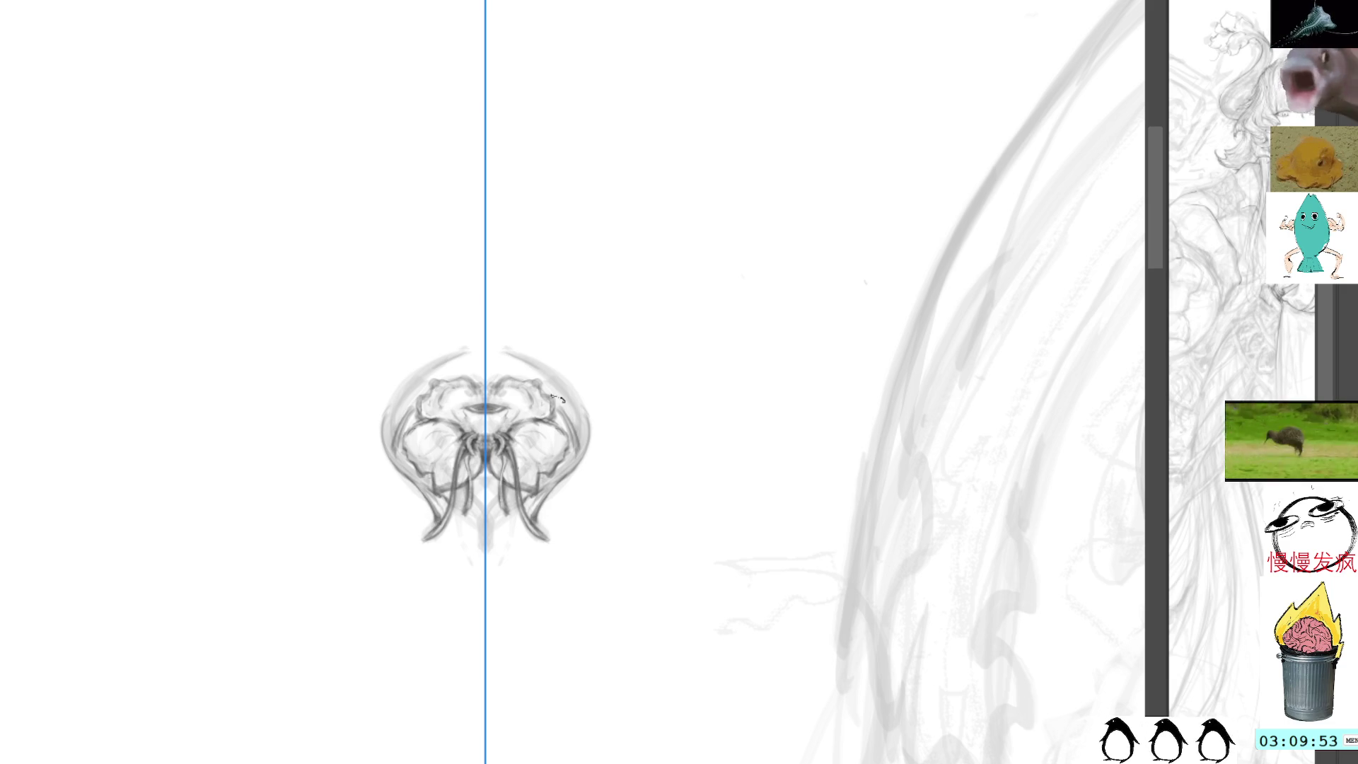
Darken the outer and upper bell arcs on both sides.
mouse_move(520, 358)
left_mouse_down()
mouse_move(578, 417)
mouse_move(573, 435)
left_mouse_up()
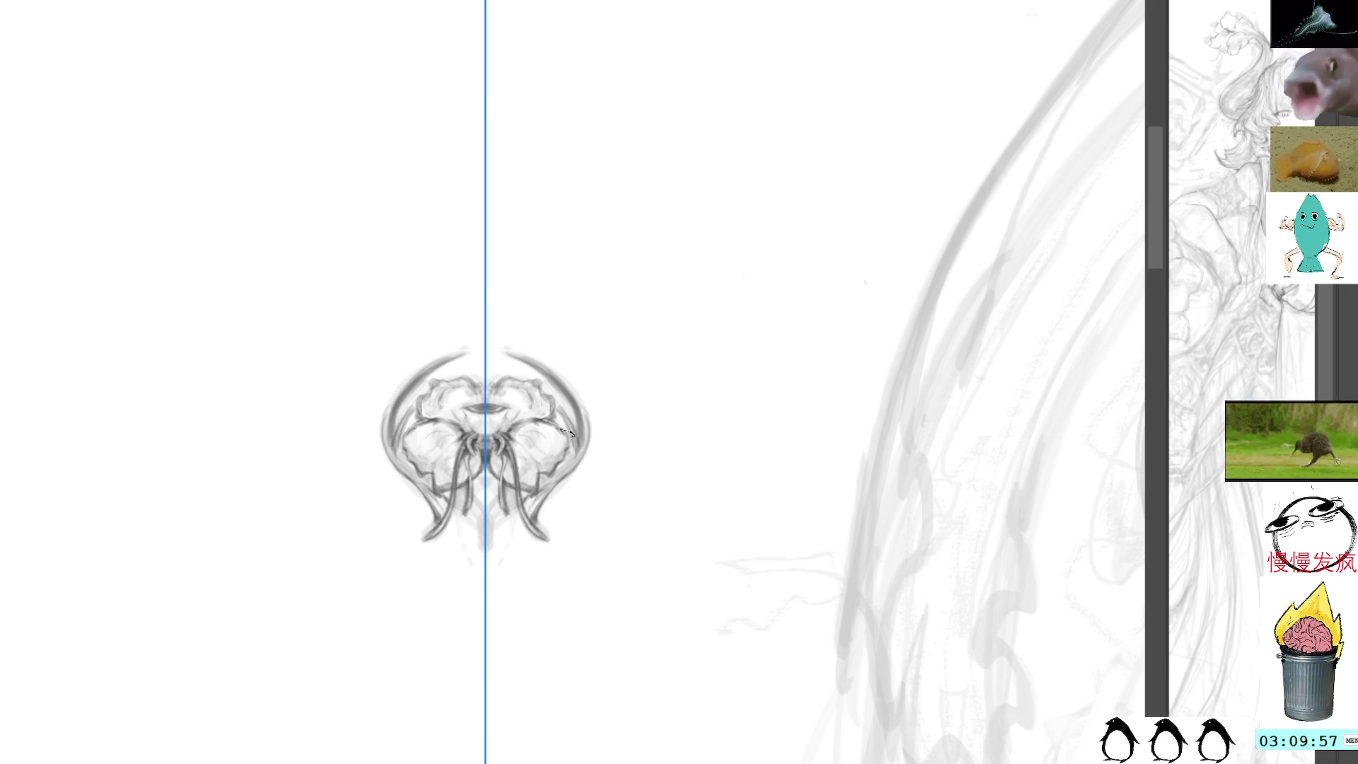
left_click_drag(537, 369, 579, 433)
key("ctrl+z")
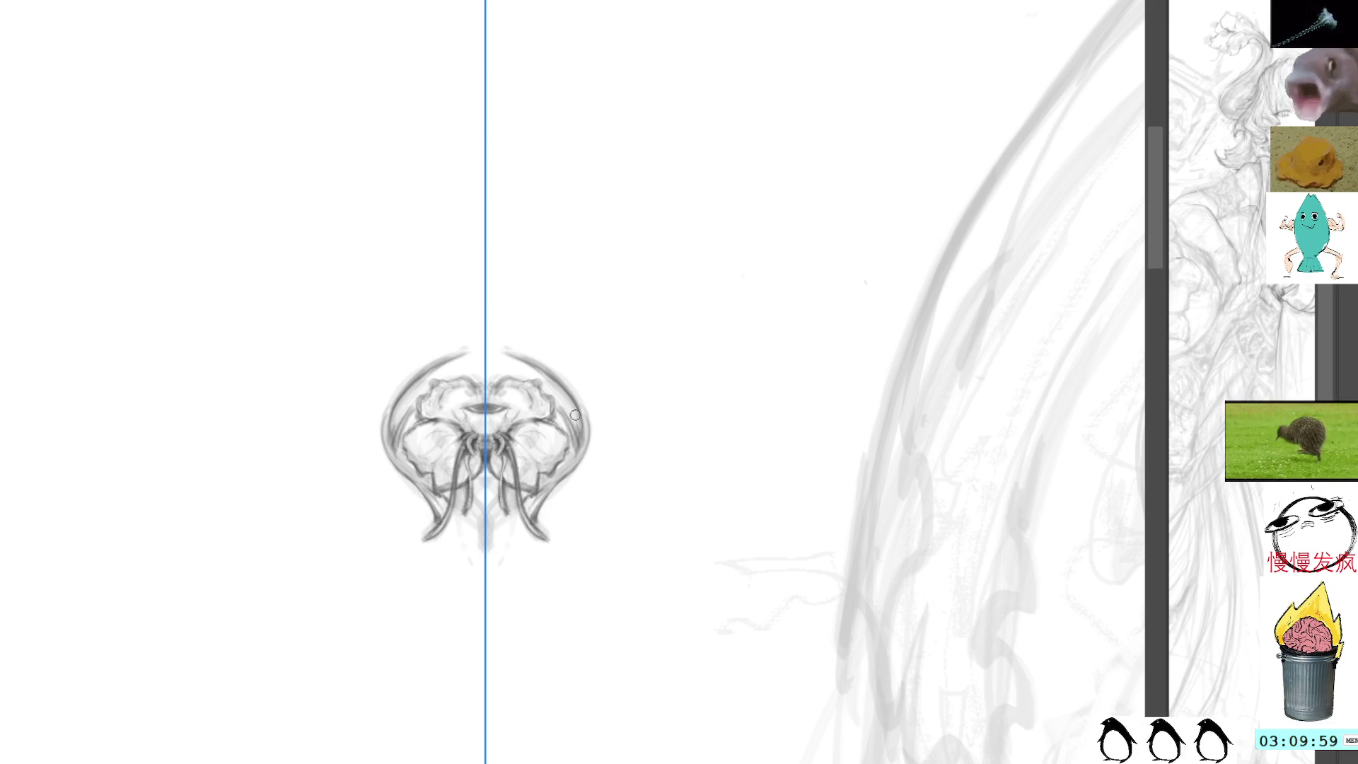
mouse_move(516, 352)
left_mouse_down()
mouse_move(559, 372)
mouse_move(589, 438)
left_mouse_up()
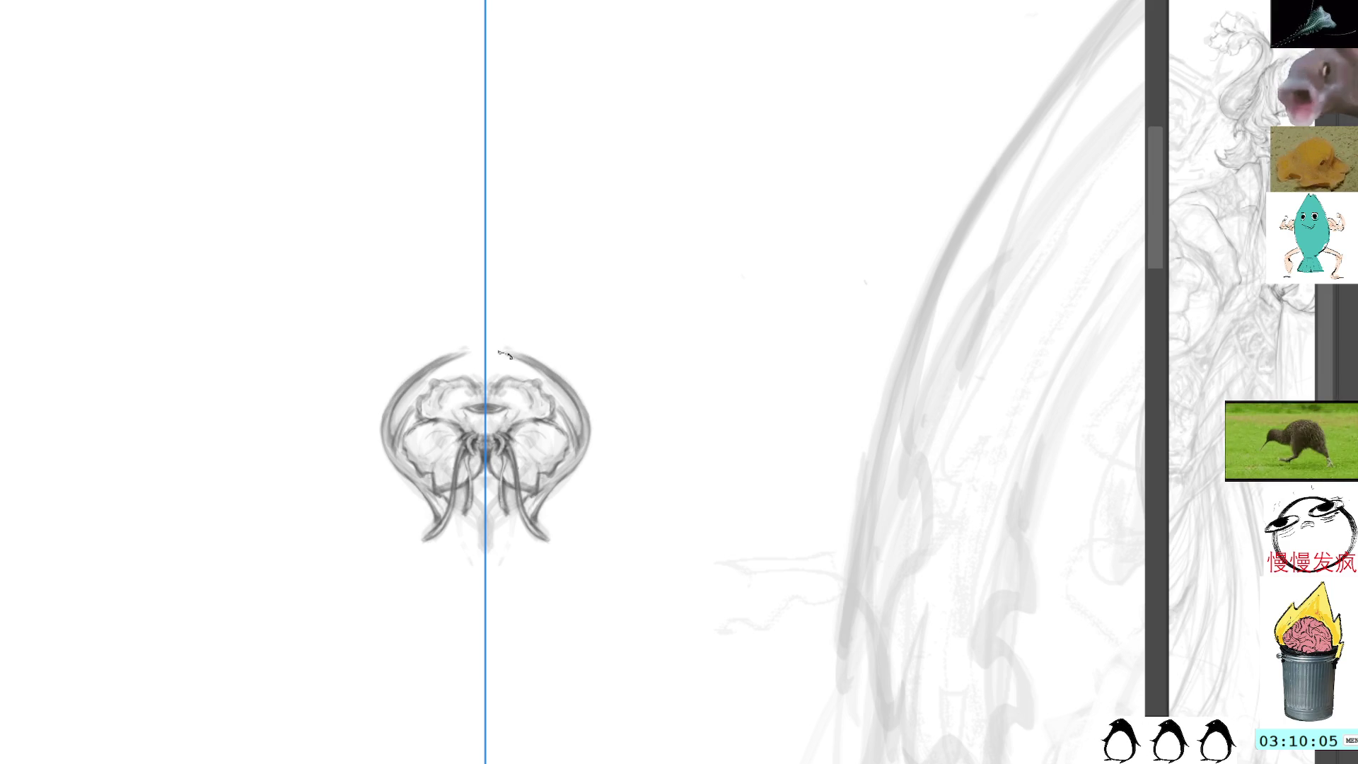
left_click_drag(509, 352, 587, 417)
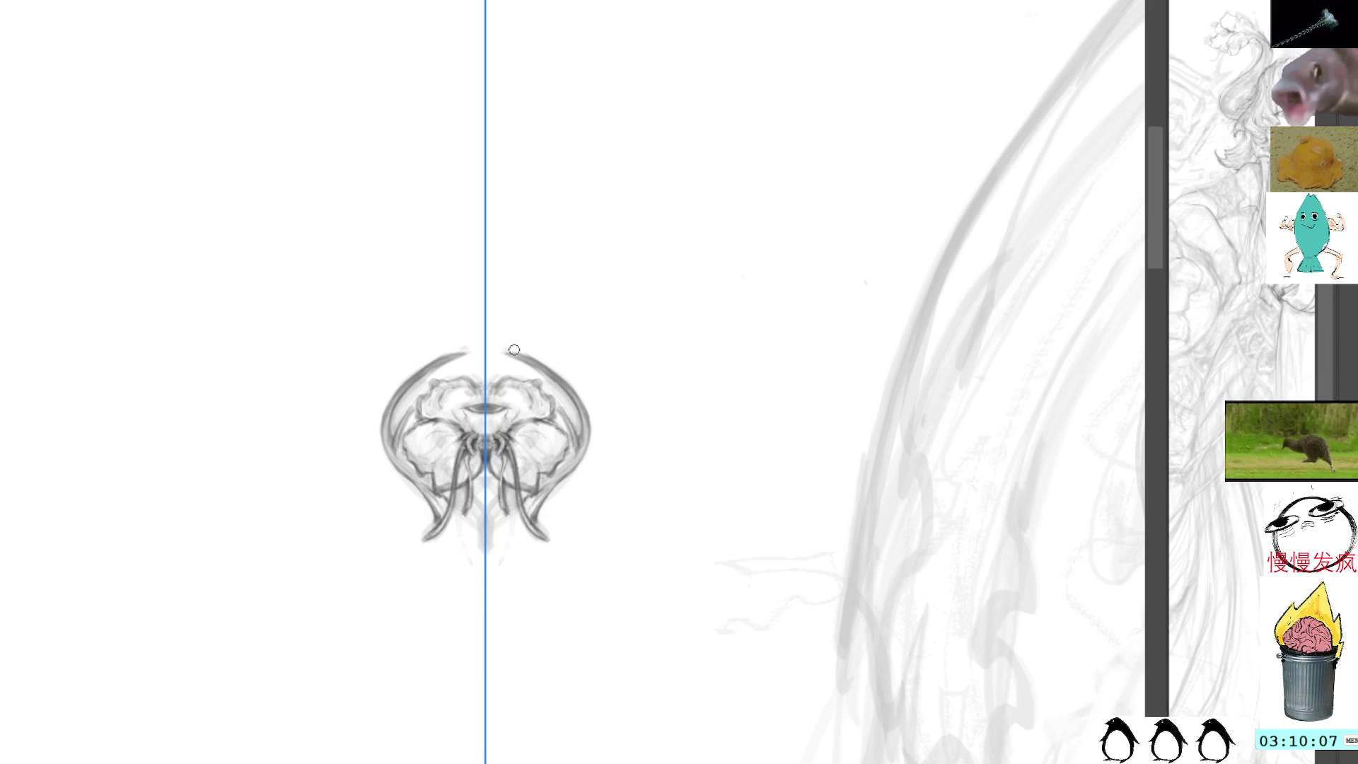
left_click_drag(531, 361, 587, 424)
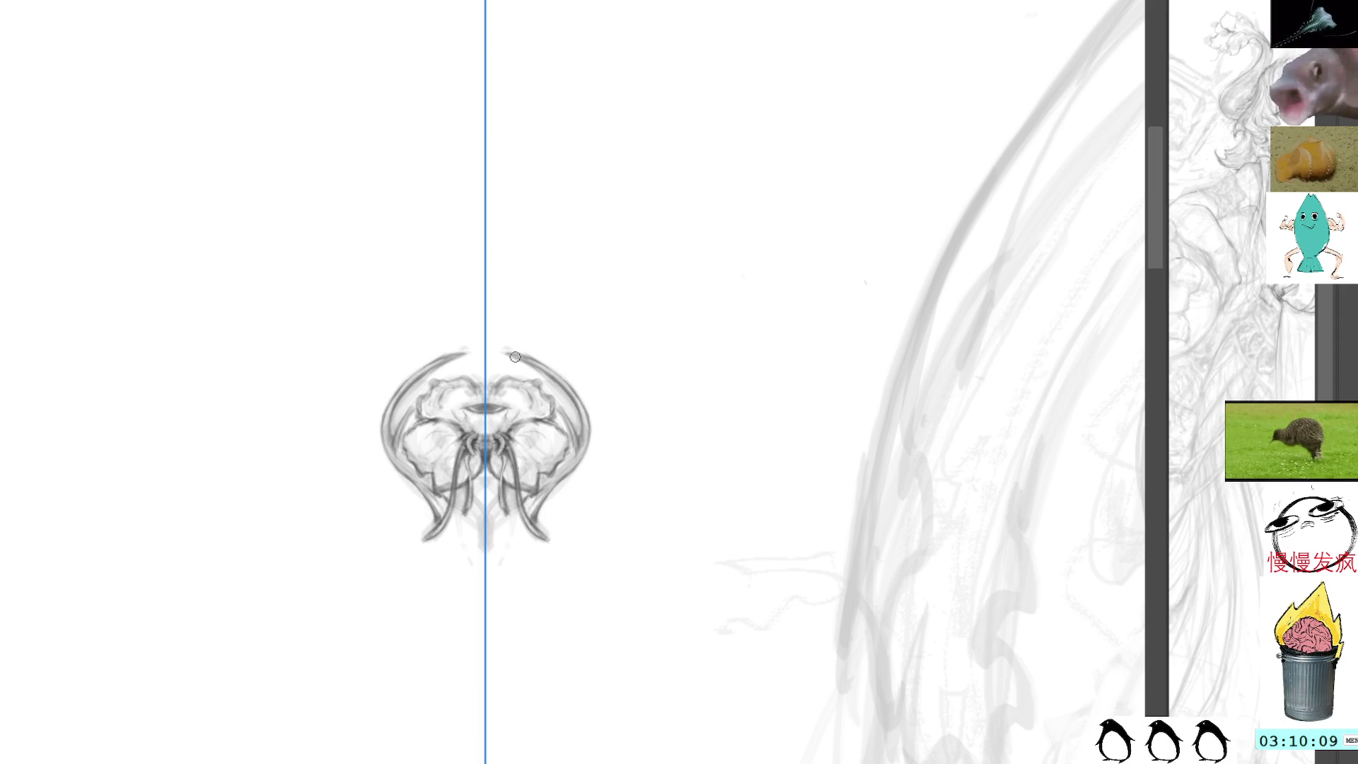
mouse_move(506, 375)
left_mouse_down()
mouse_move(537, 386)
mouse_move(555, 421)
mouse_move(559, 399)
mouse_move(570, 436)
left_mouse_up()
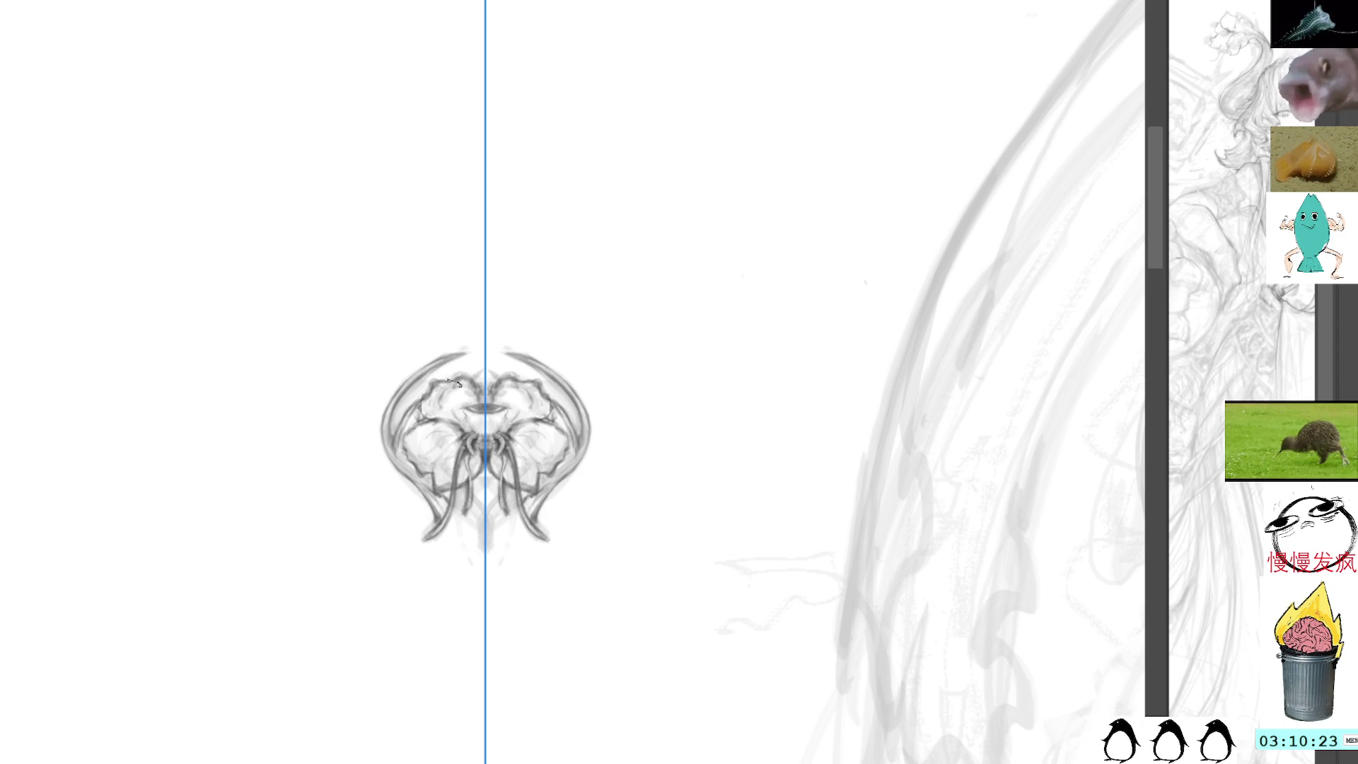
Add dark details at the bell's top centre and darken the tentacle area.
mouse_move(470, 367)
left_mouse_down()
mouse_move(471, 399)
mouse_move(474, 365)
mouse_move(473, 388)
left_mouse_up()
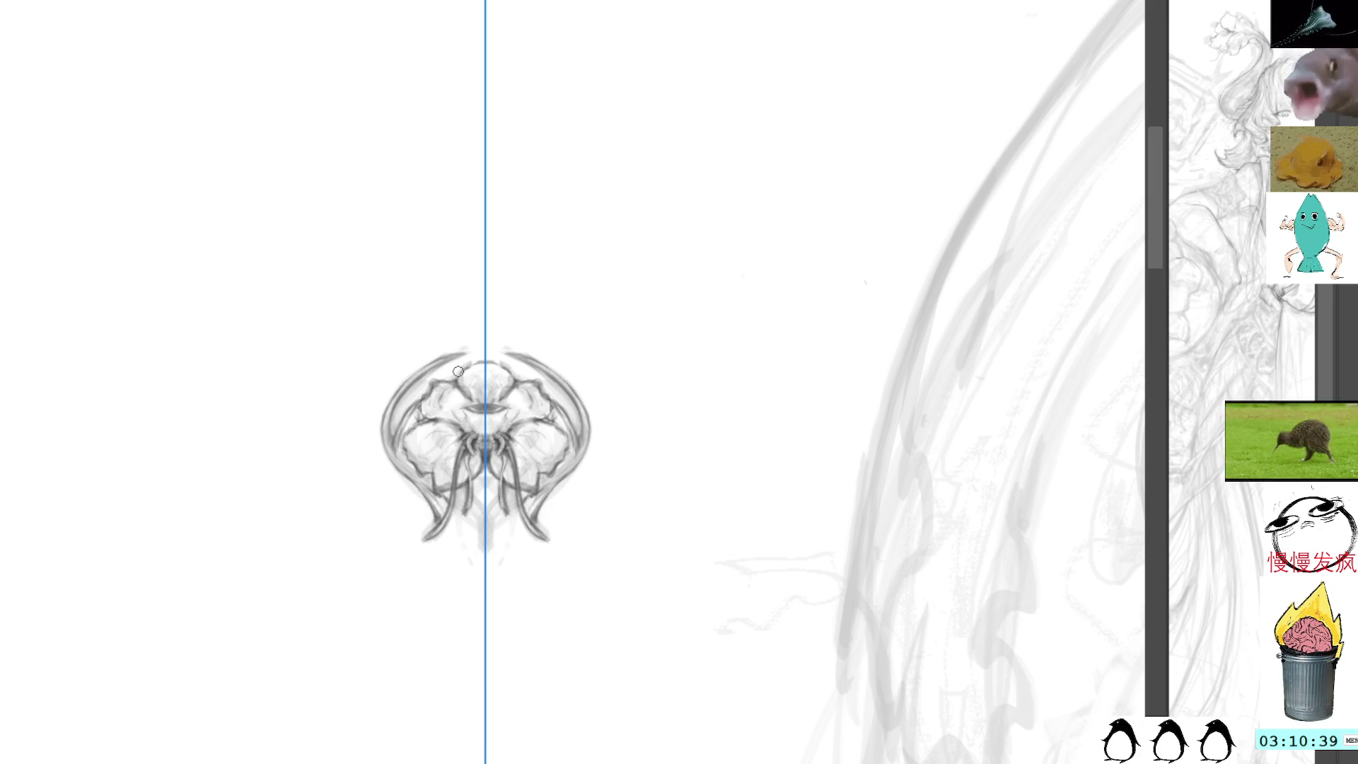
left_click_drag(461, 373, 474, 355)
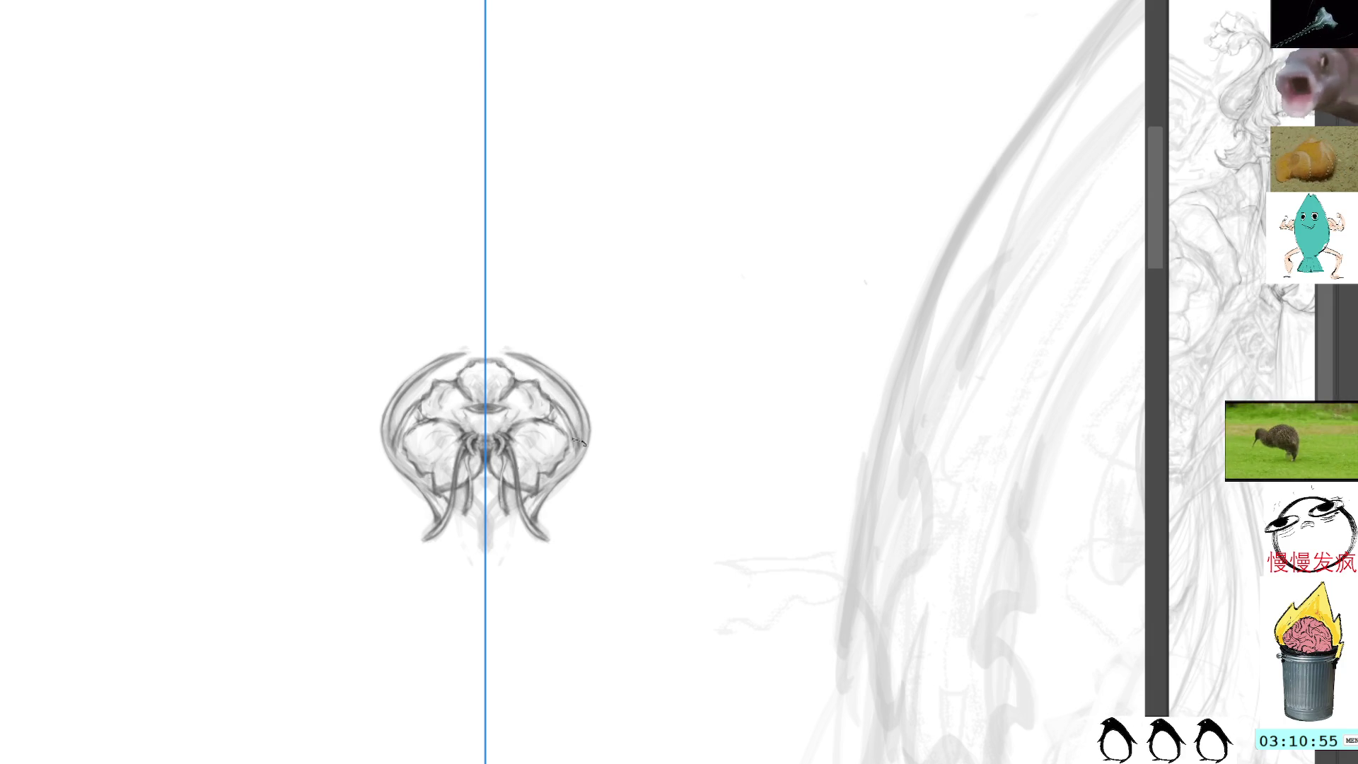
mouse_move(512, 438)
left_mouse_down()
mouse_move(534, 448)
mouse_move(520, 439)
left_mouse_up()
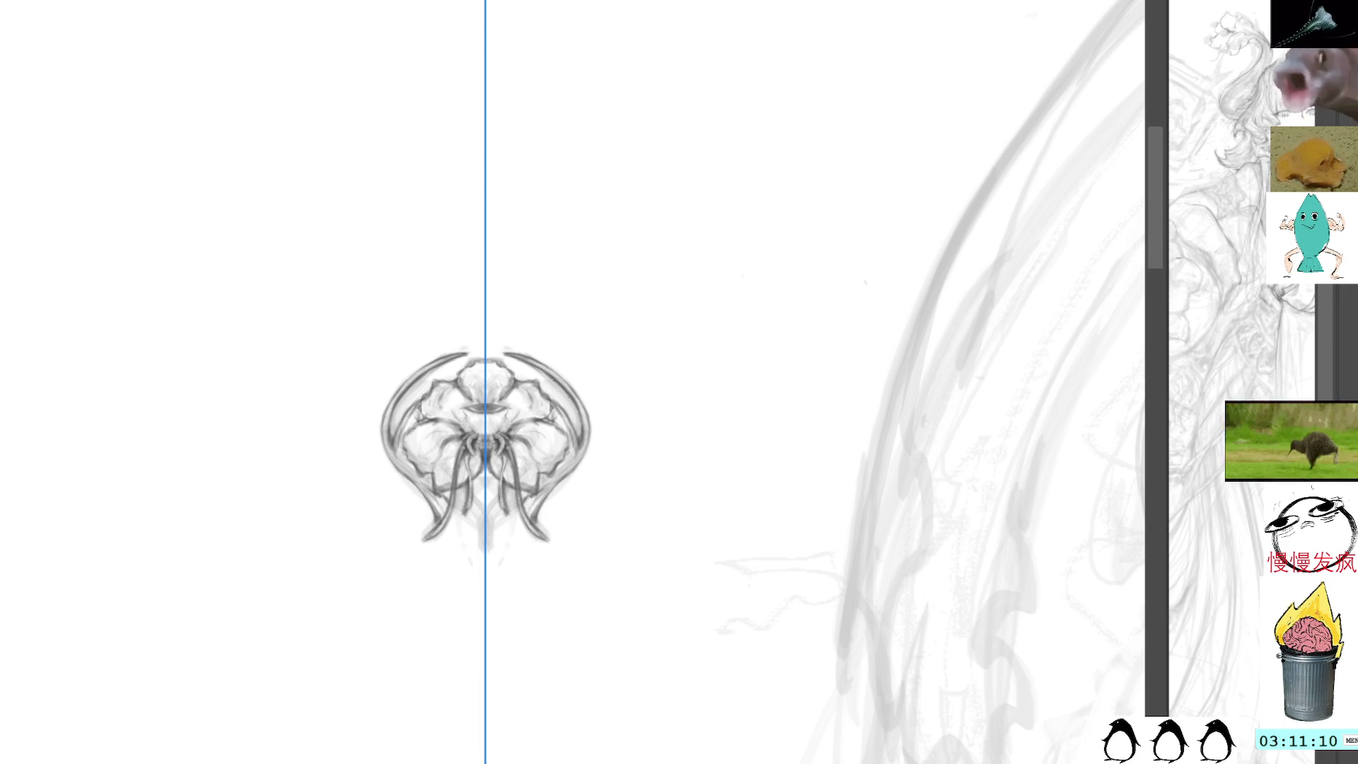
Tap small mirrored dark marks onto the upper bell.
left_click(508, 371)
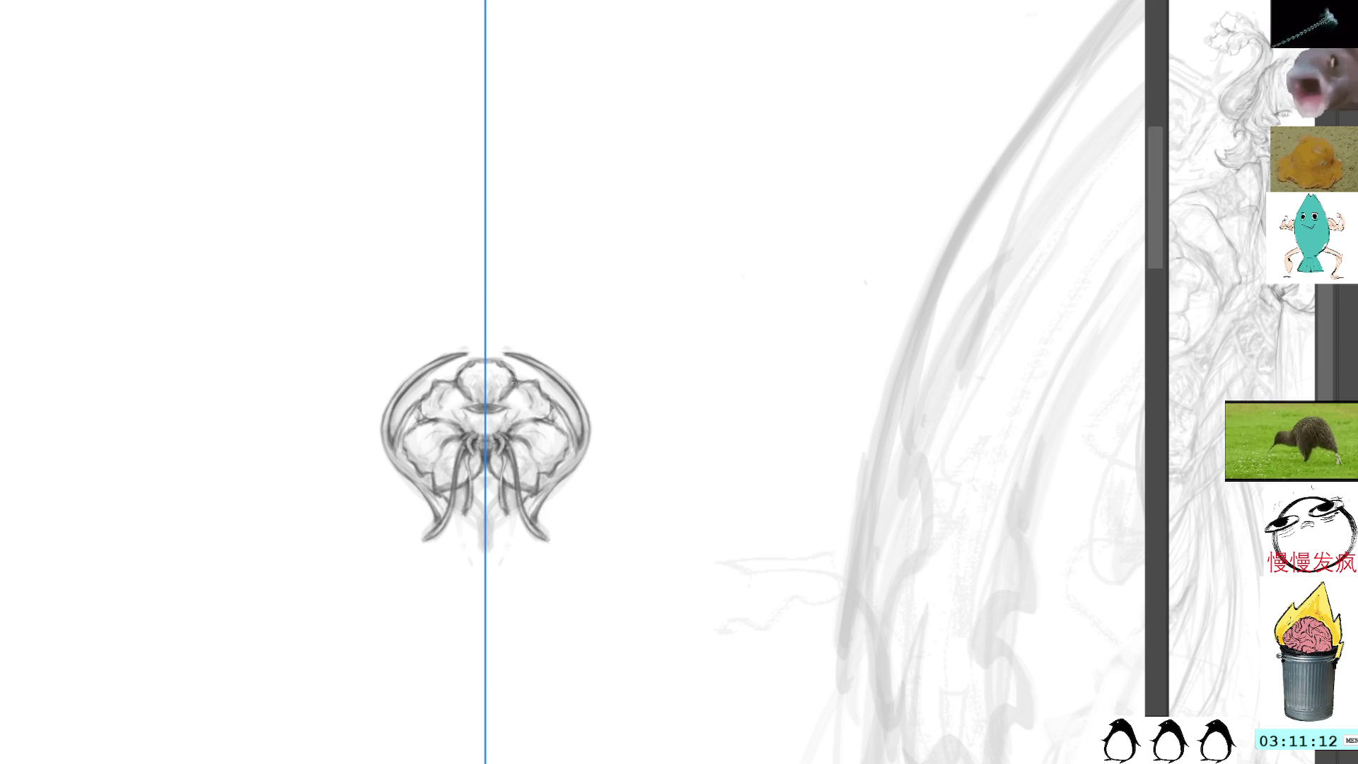
Darken the bell's top arc and add small mirrored dark marks inside the bell.
mouse_move(464, 369)
left_mouse_down()
mouse_move(484, 359)
mouse_move(473, 432)
mouse_move(472, 401)
mouse_move(503, 419)
left_mouse_up()
key("ctrl+z")
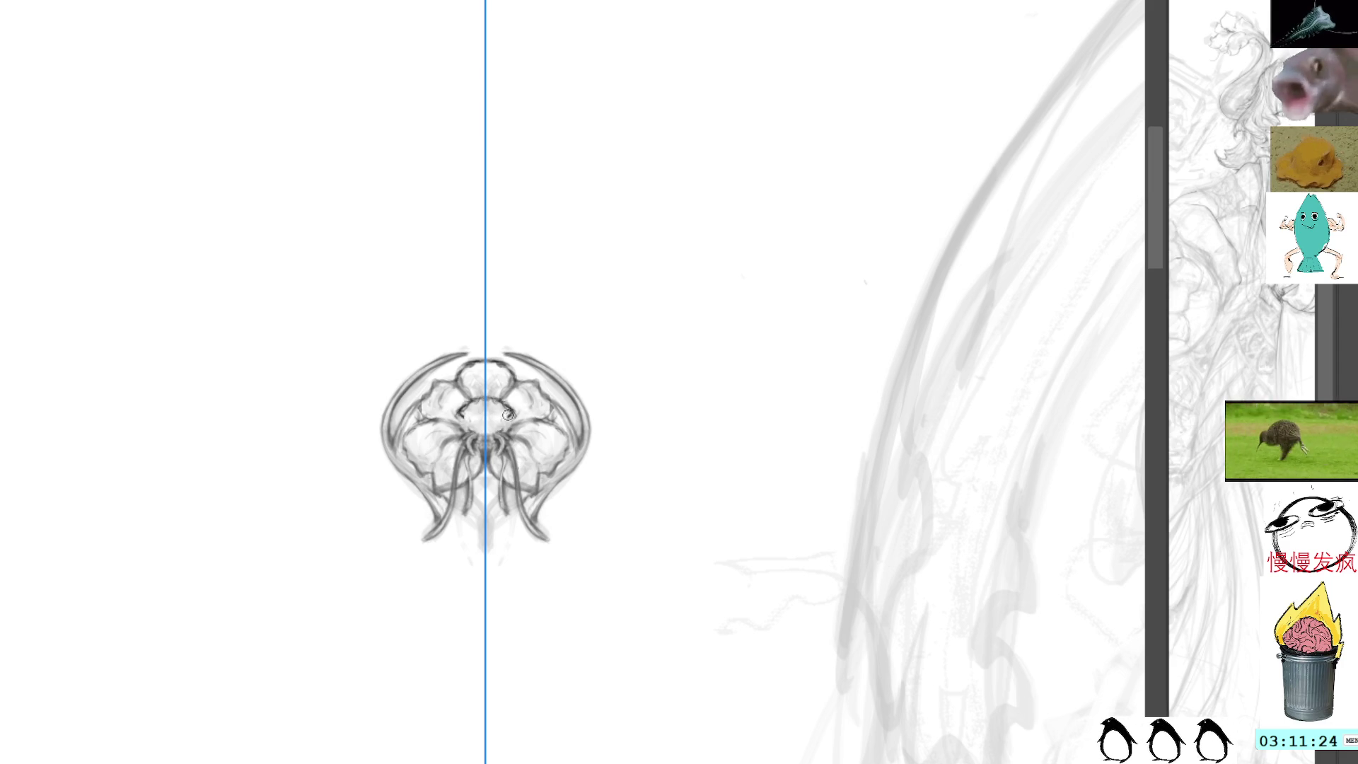
left_click_drag(510, 405, 506, 431)
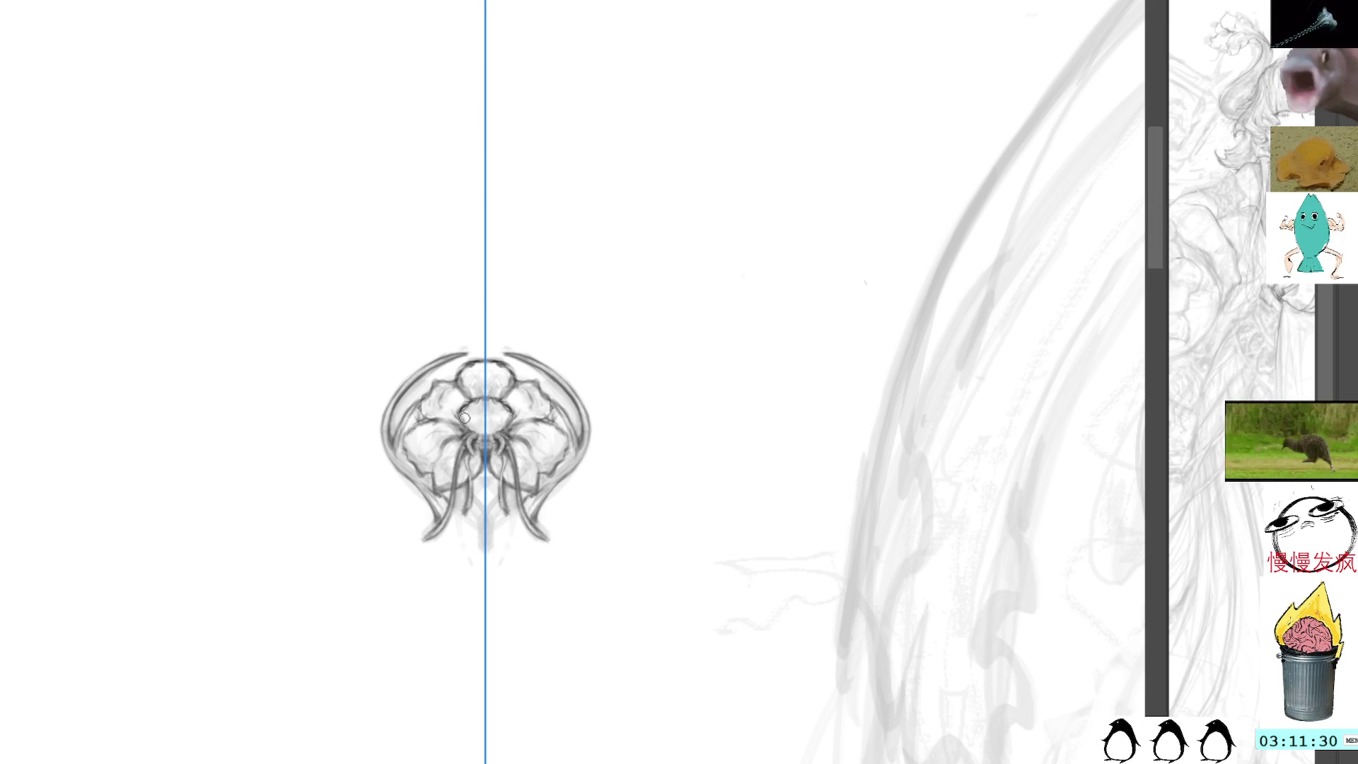
left_click_drag(506, 417, 508, 425)
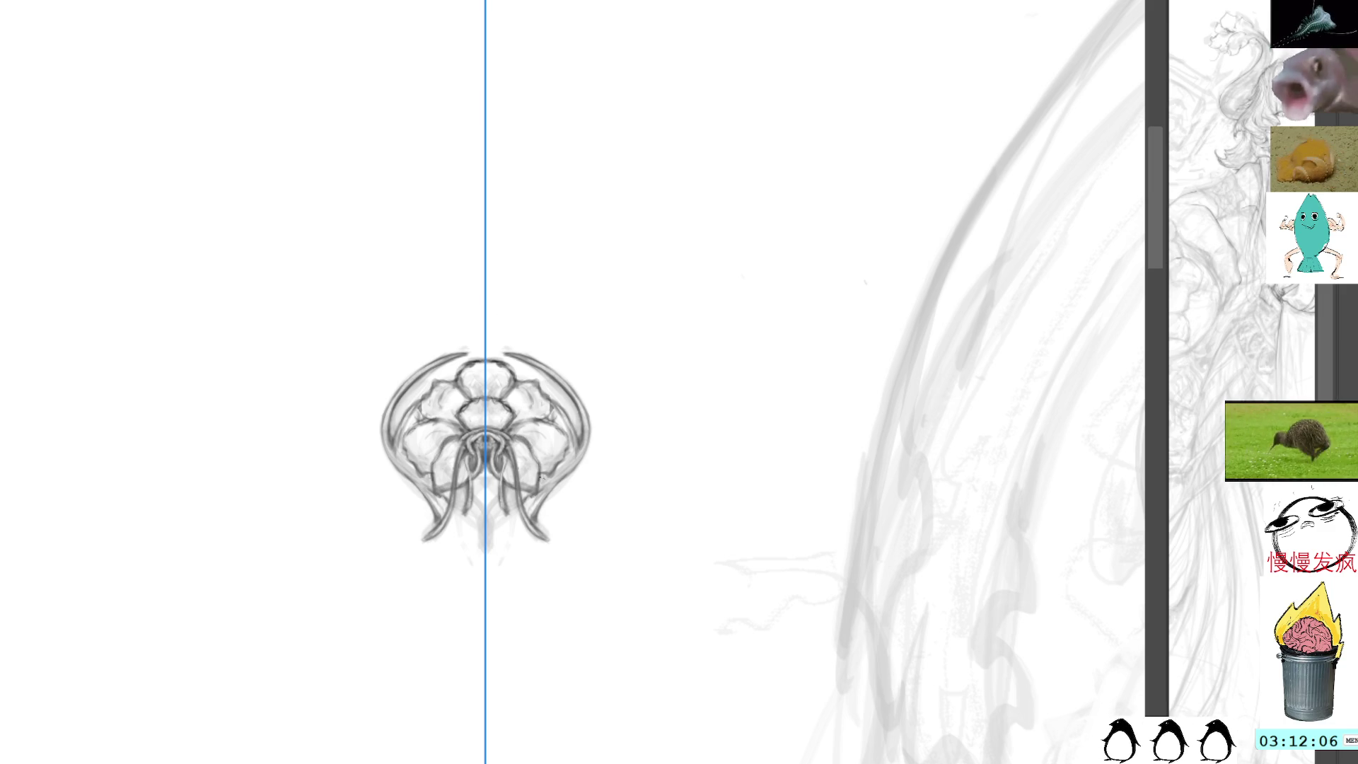
mouse_move(660, 299)
left_mouse_down()
mouse_move(548, 173)
mouse_move(537, 177)
left_mouse_up()
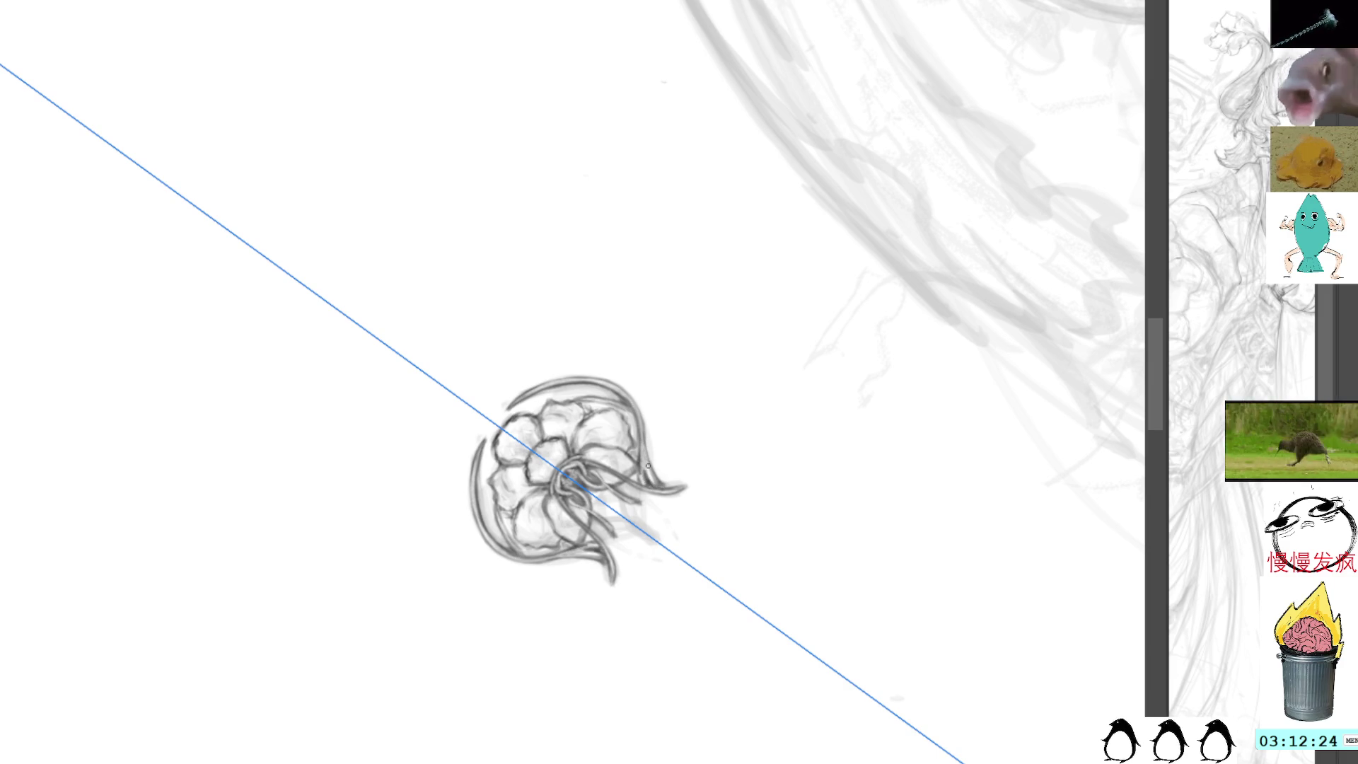
Draw the pointed lattice ornament where the tentacles meet, then set the canvas upright.
key("ctrl+z")
key("ctrl+z")
key("ctrl+shift+z")
key("ctrl+shift+z")
key("ctrl+shift+z")
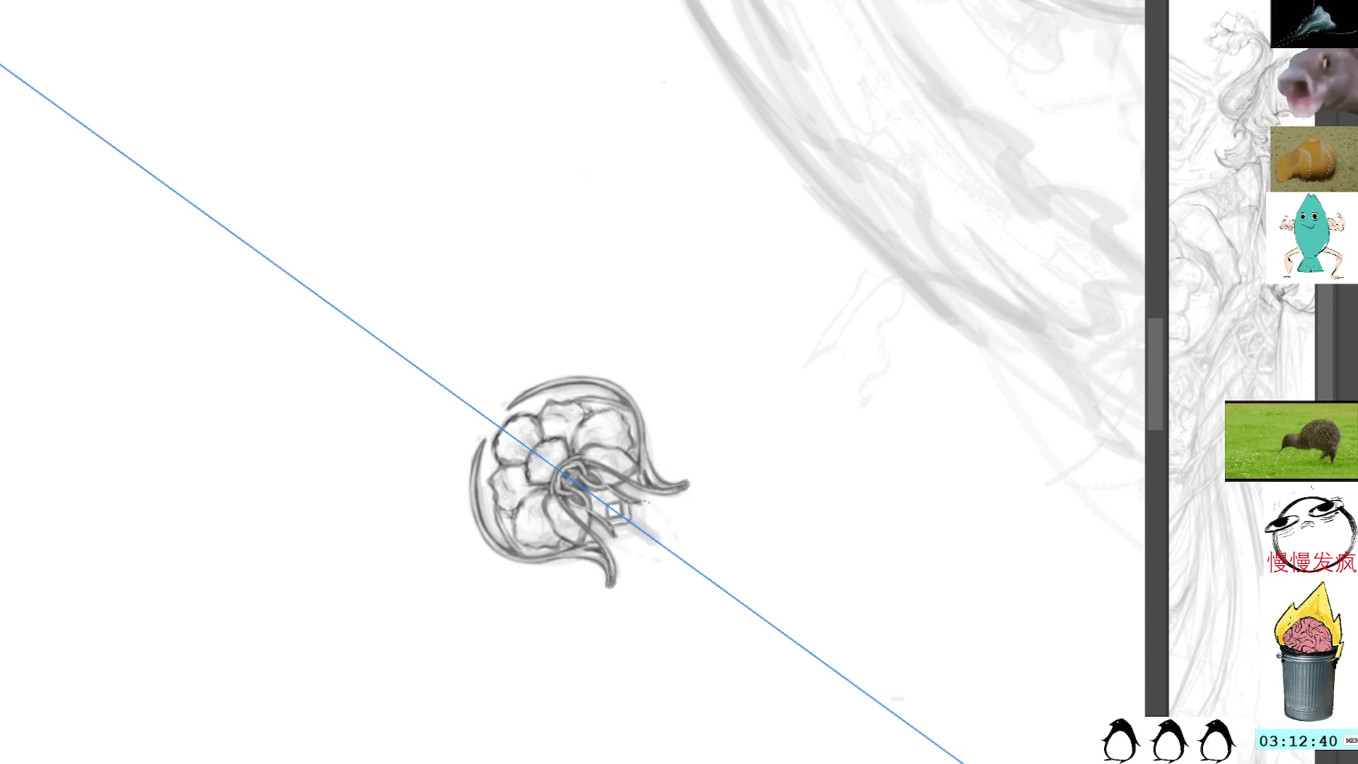
mouse_move(645, 493)
left_mouse_down()
mouse_move(660, 539)
mouse_move(625, 543)
mouse_move(649, 520)
mouse_move(634, 548)
mouse_move(617, 543)
left_mouse_up()
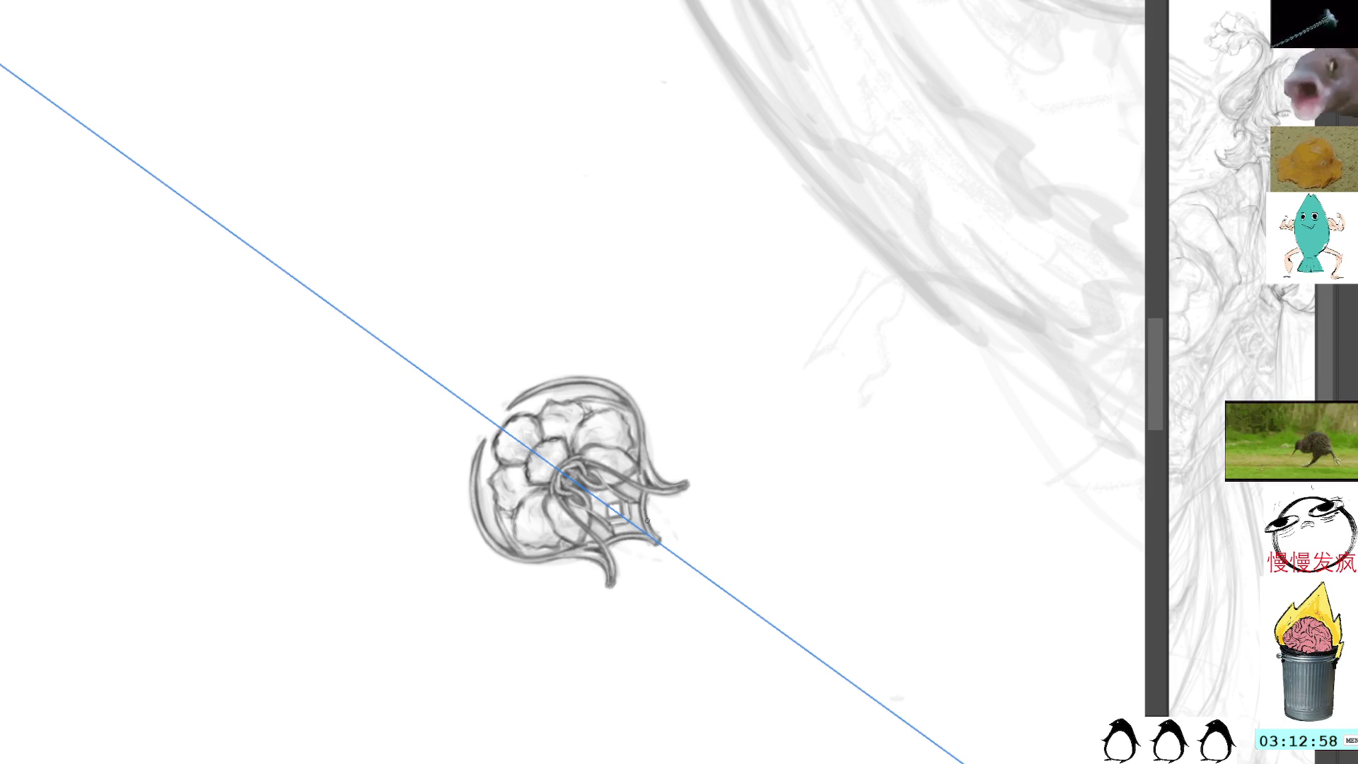
key("5")
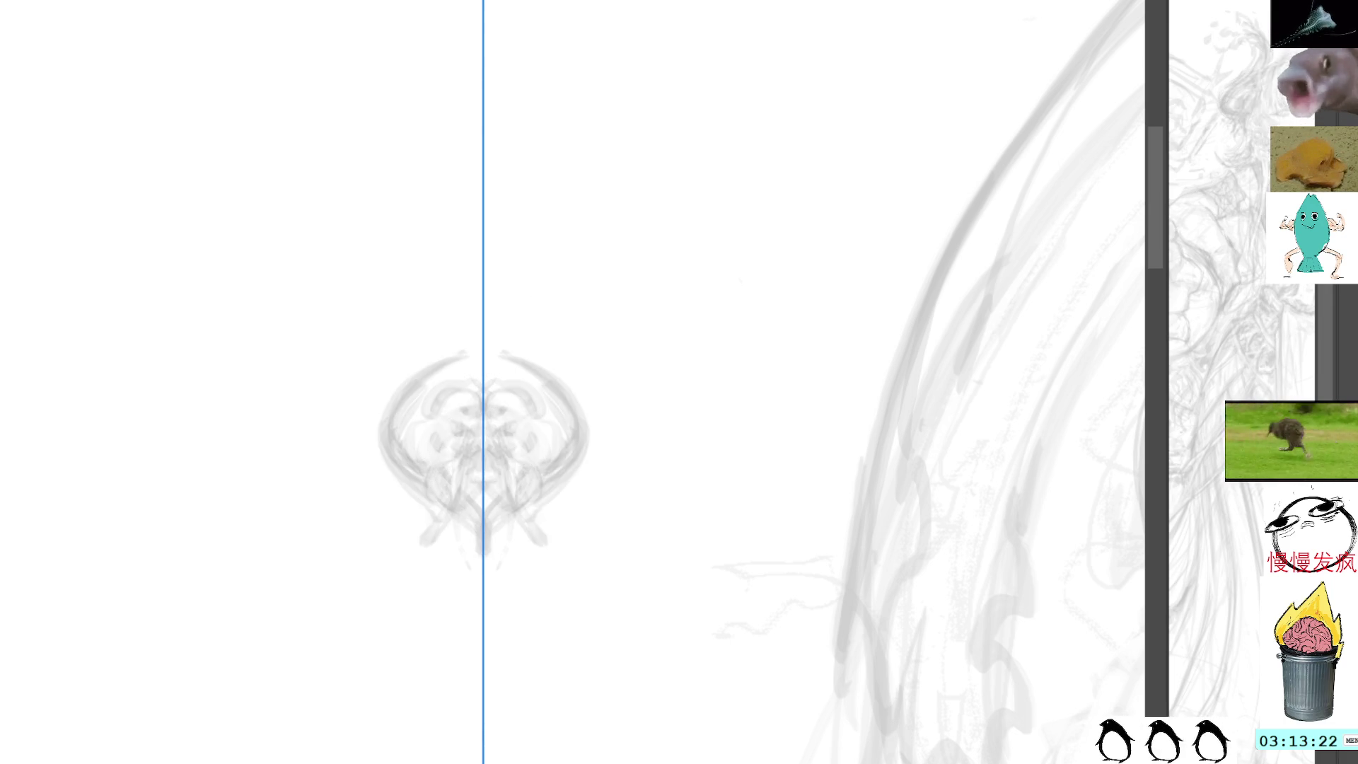
mouse_move(961, 578)
left_mouse_down()
mouse_move(894, 300)
mouse_move(1025, 364)
mouse_move(1116, 470)
mouse_move(584, 588)
mouse_move(658, 580)
left_mouse_up()
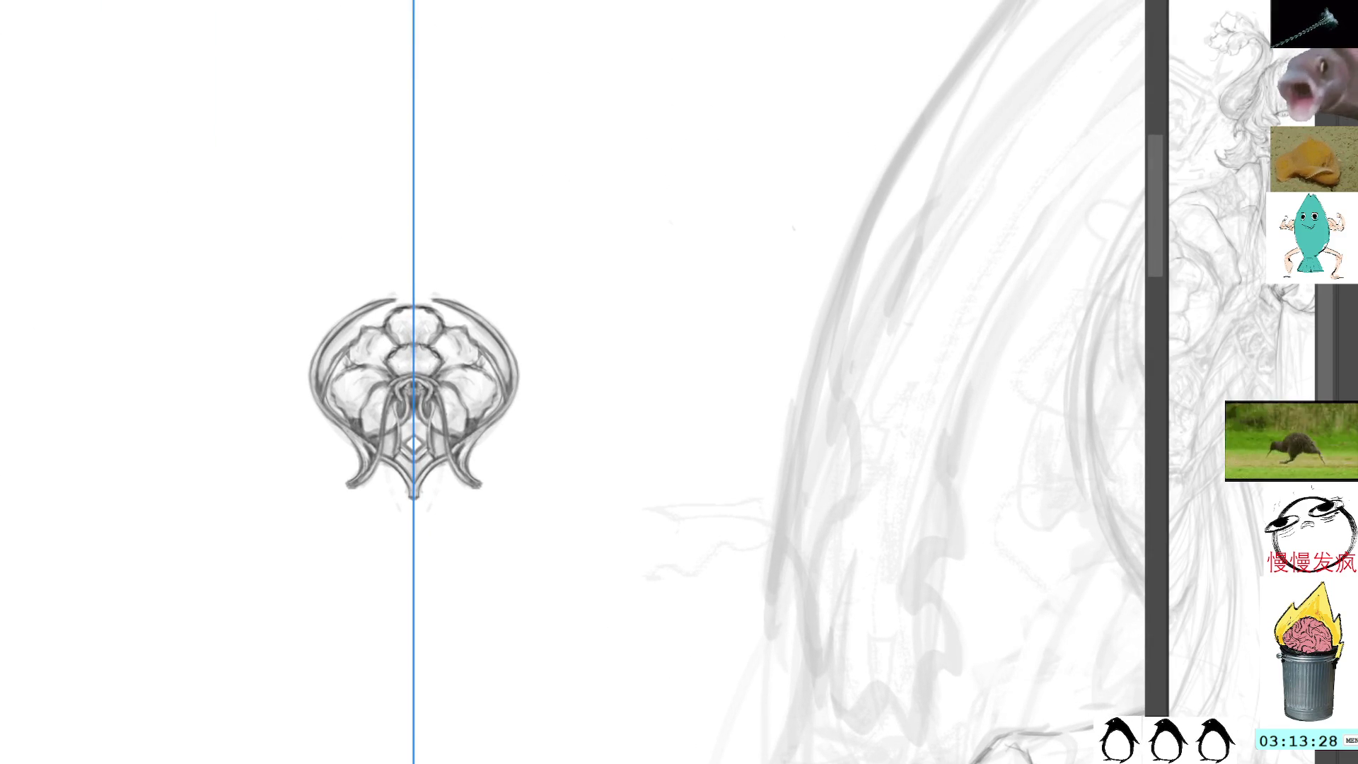
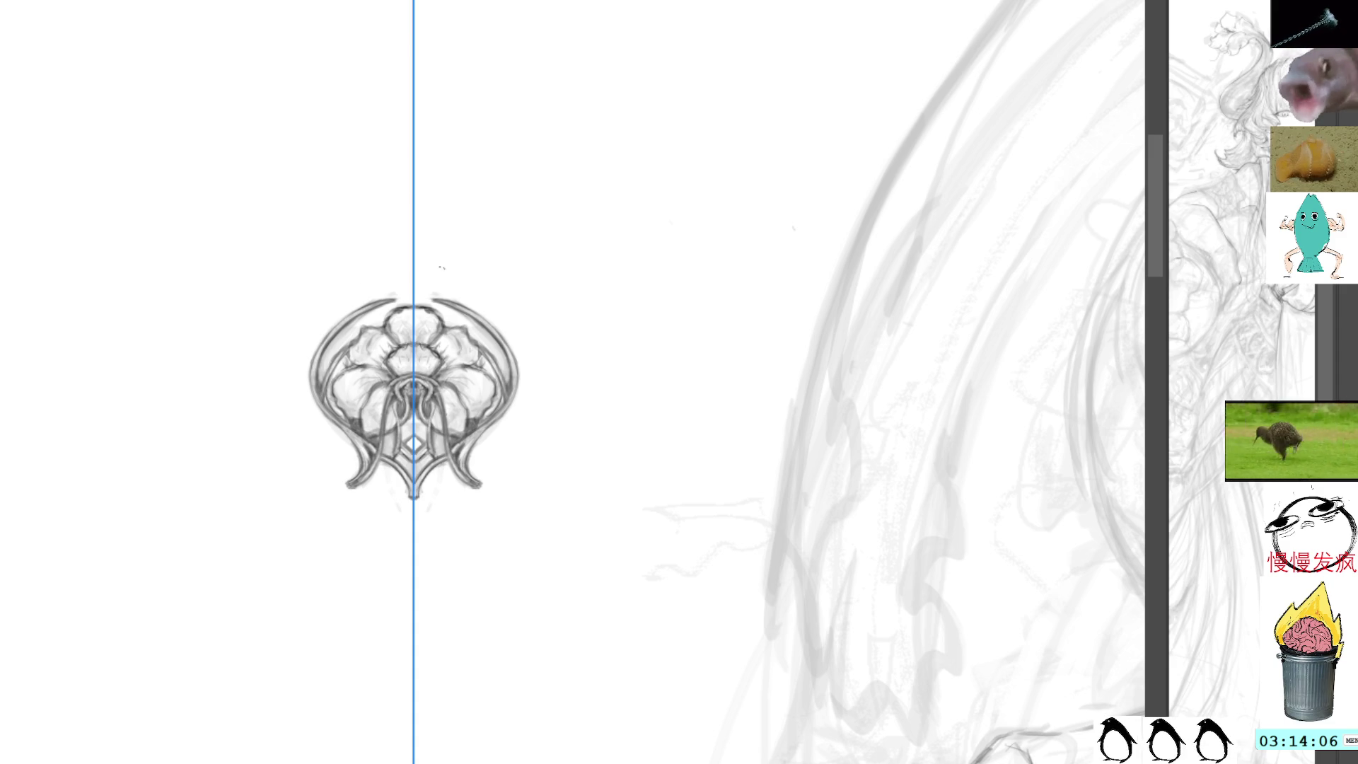
Draw three mirrored pencil strokes along the brooch's outer edges and near its bottom.
left_click_drag(465, 315, 505, 375)
left_click_drag(473, 322, 502, 362)
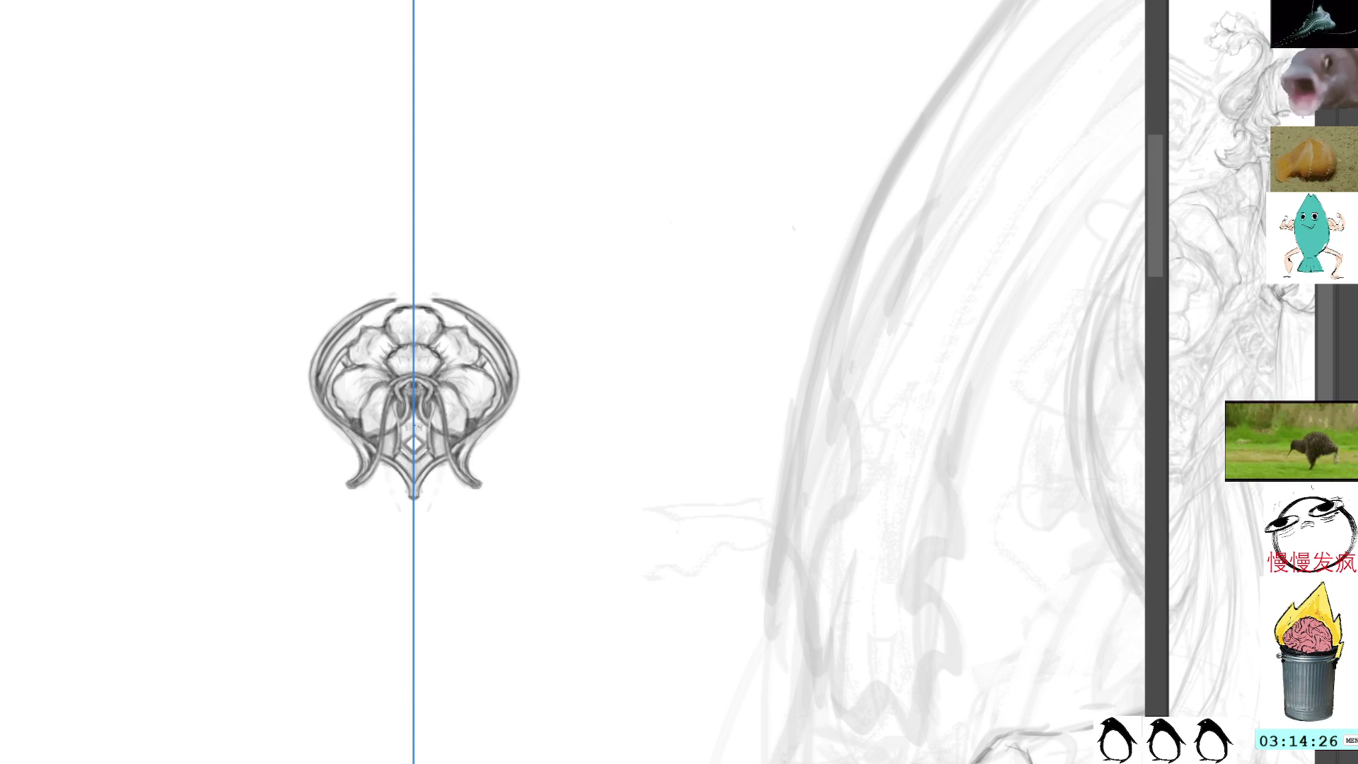
left_click_drag(405, 433, 411, 428)
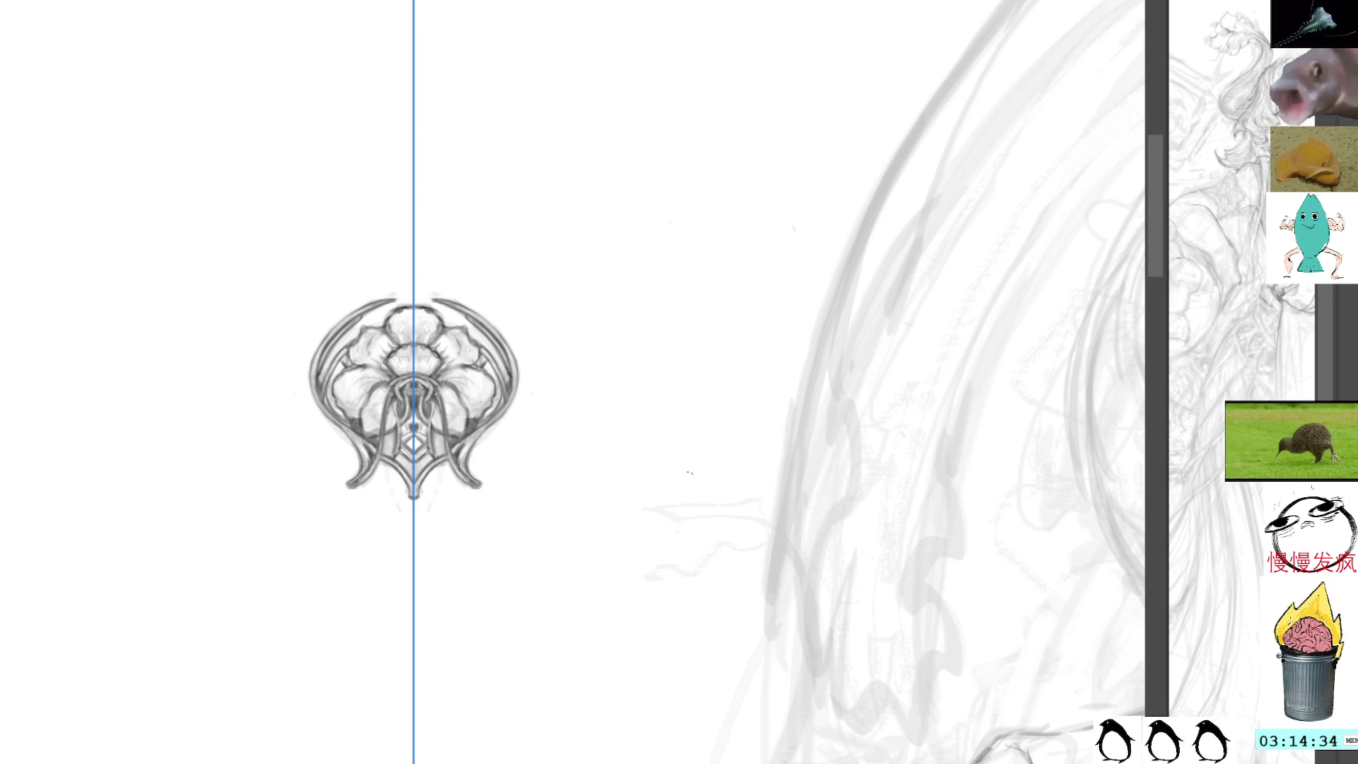
Lasso the brooch, duplicate it, and move the copy onto the girl's chest.
key("l")
mouse_move(491, 267)
left_mouse_down()
mouse_move(439, 242)
mouse_move(533, 273)
mouse_move(488, 268)
left_mouse_up()
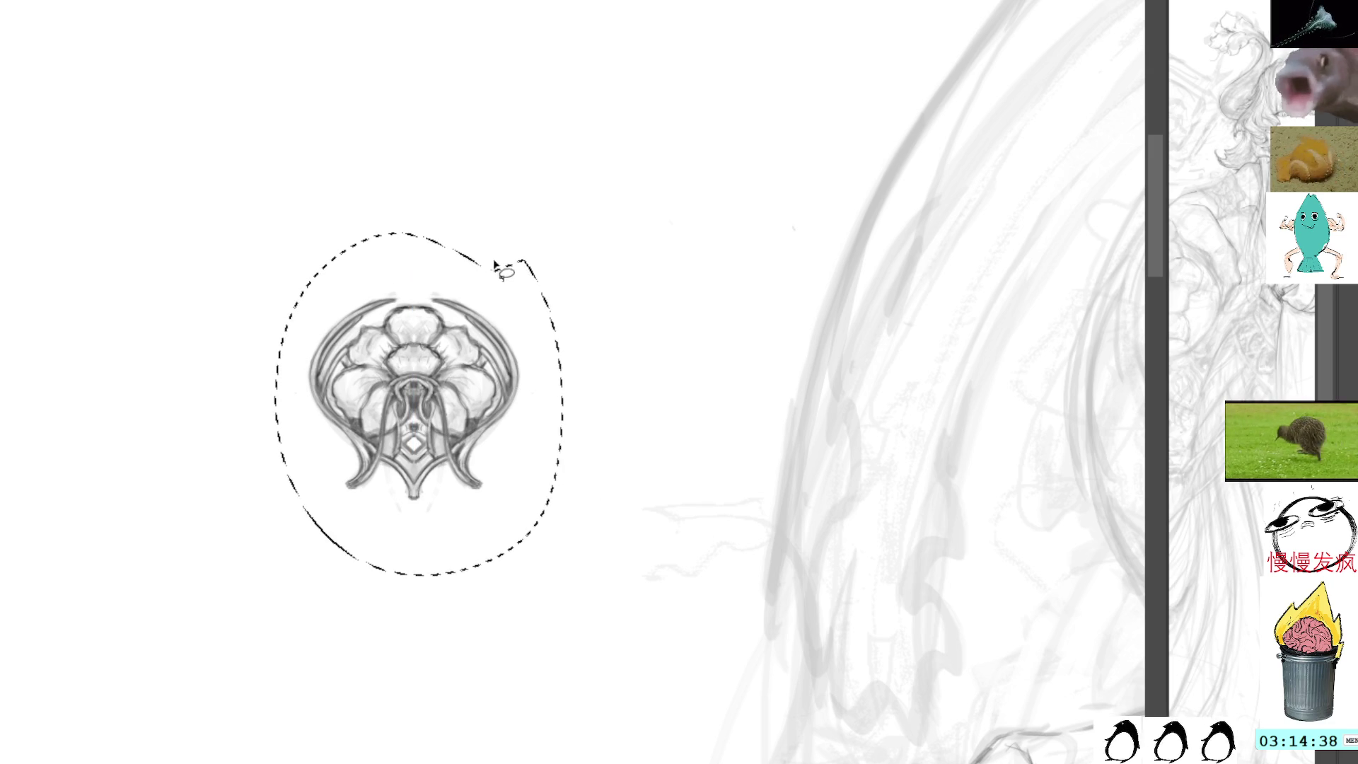
key("ctrl+j")
key("ctrl+t")
left_click_drag(494, 304, 1034, 365)
mouse_move(1268, 362)
left_mouse_down()
mouse_move(643, 307)
mouse_move(429, 350)
left_mouse_up()
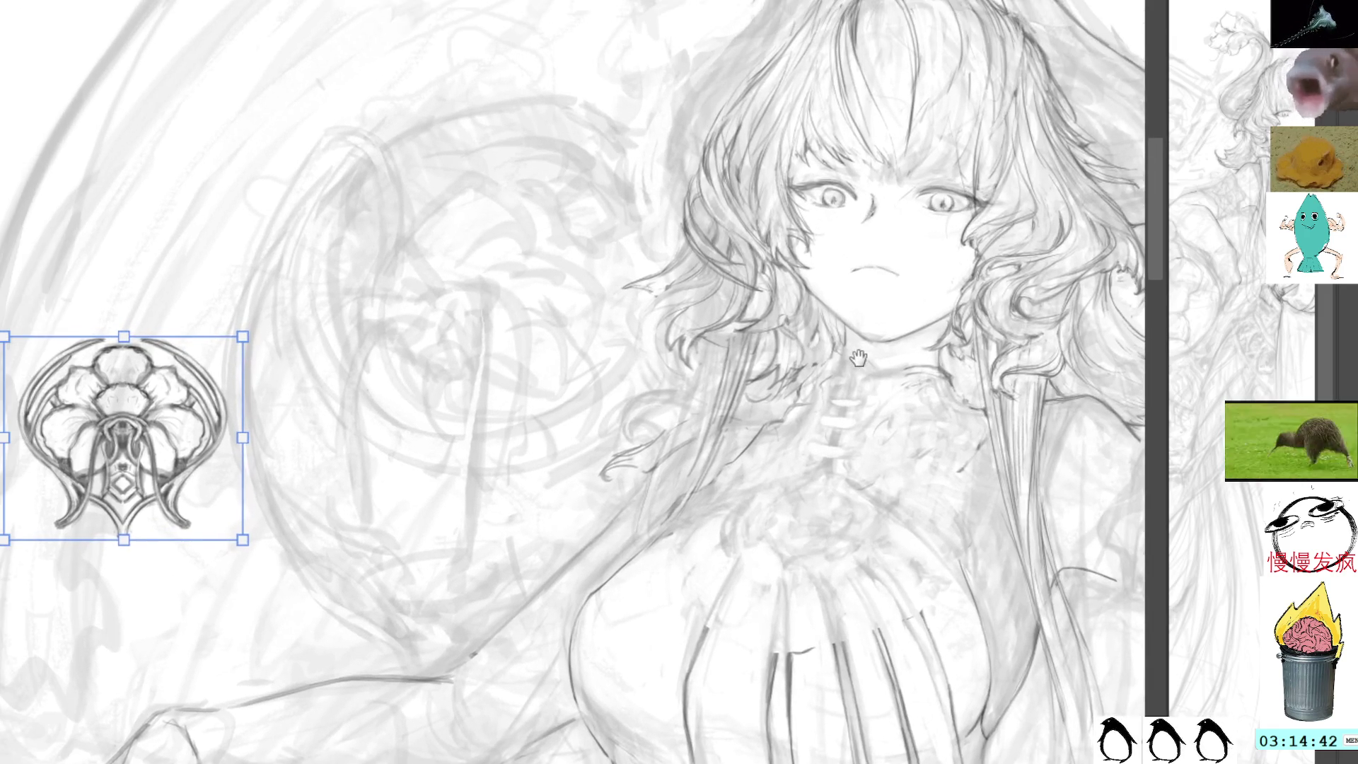
mouse_move(141, 416)
left_mouse_down()
mouse_move(850, 480)
mouse_move(930, 180)
mouse_move(808, 509)
left_mouse_up()
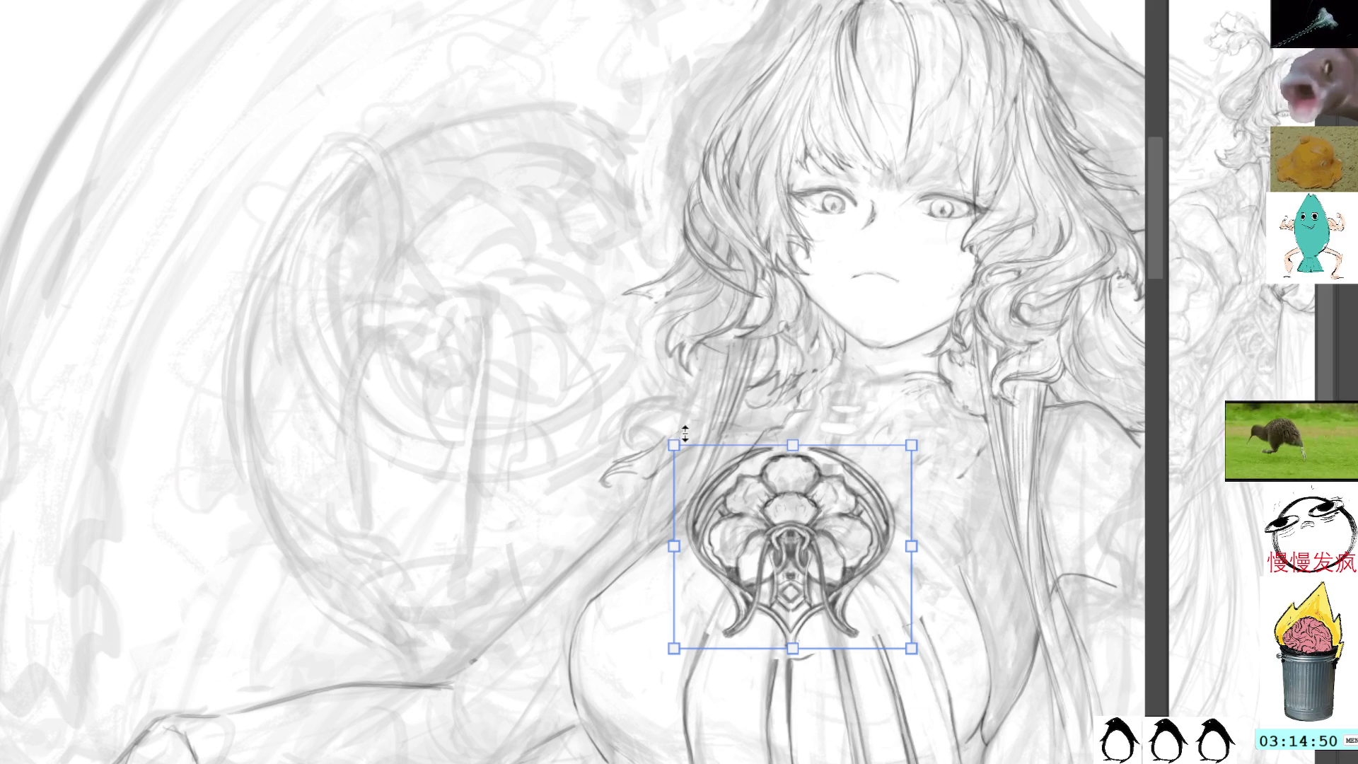
Drag the brooch copy's four corners to skew it into perspective on the chest.
mouse_move(674, 450)
left_mouse_down()
mouse_move(771, 461)
mouse_move(705, 464)
left_mouse_up()
left_click_drag(675, 648, 604, 575)
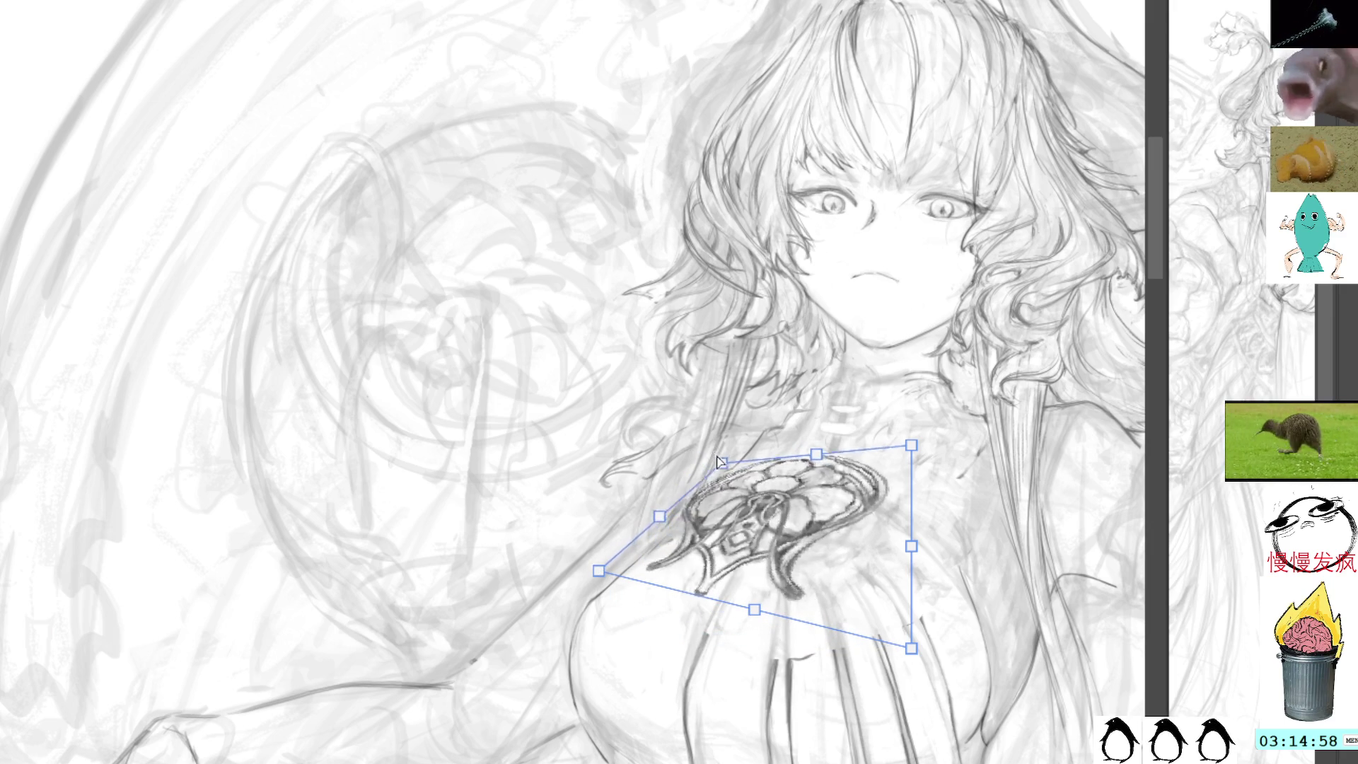
mouse_move(788, 482)
left_mouse_down()
mouse_move(1030, 418)
mouse_move(824, 536)
mouse_move(814, 522)
left_mouse_up()
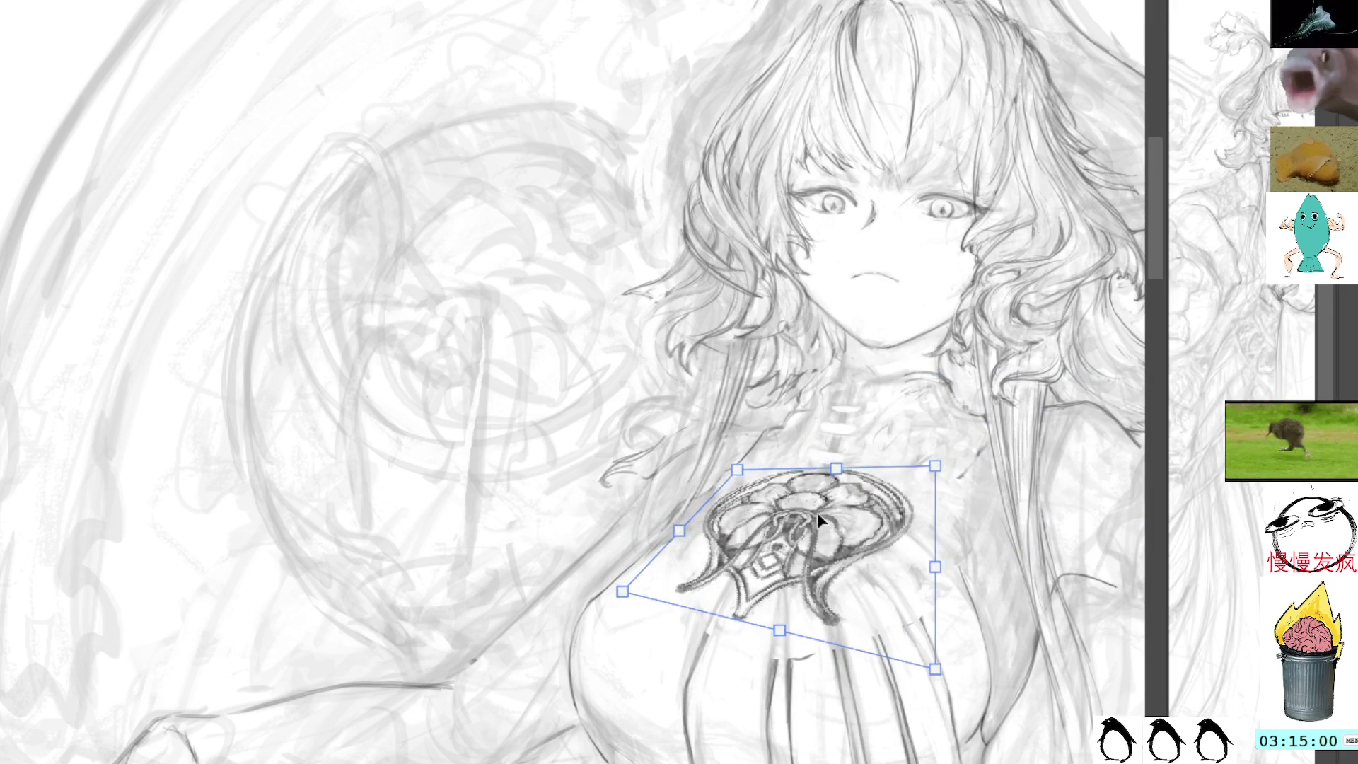
left_click_drag(619, 597, 614, 621)
mouse_move(732, 475)
left_mouse_down()
mouse_move(723, 460)
mouse_move(712, 468)
left_mouse_up()
mouse_move(929, 471)
left_mouse_down()
mouse_move(912, 488)
mouse_move(932, 452)
left_mouse_up()
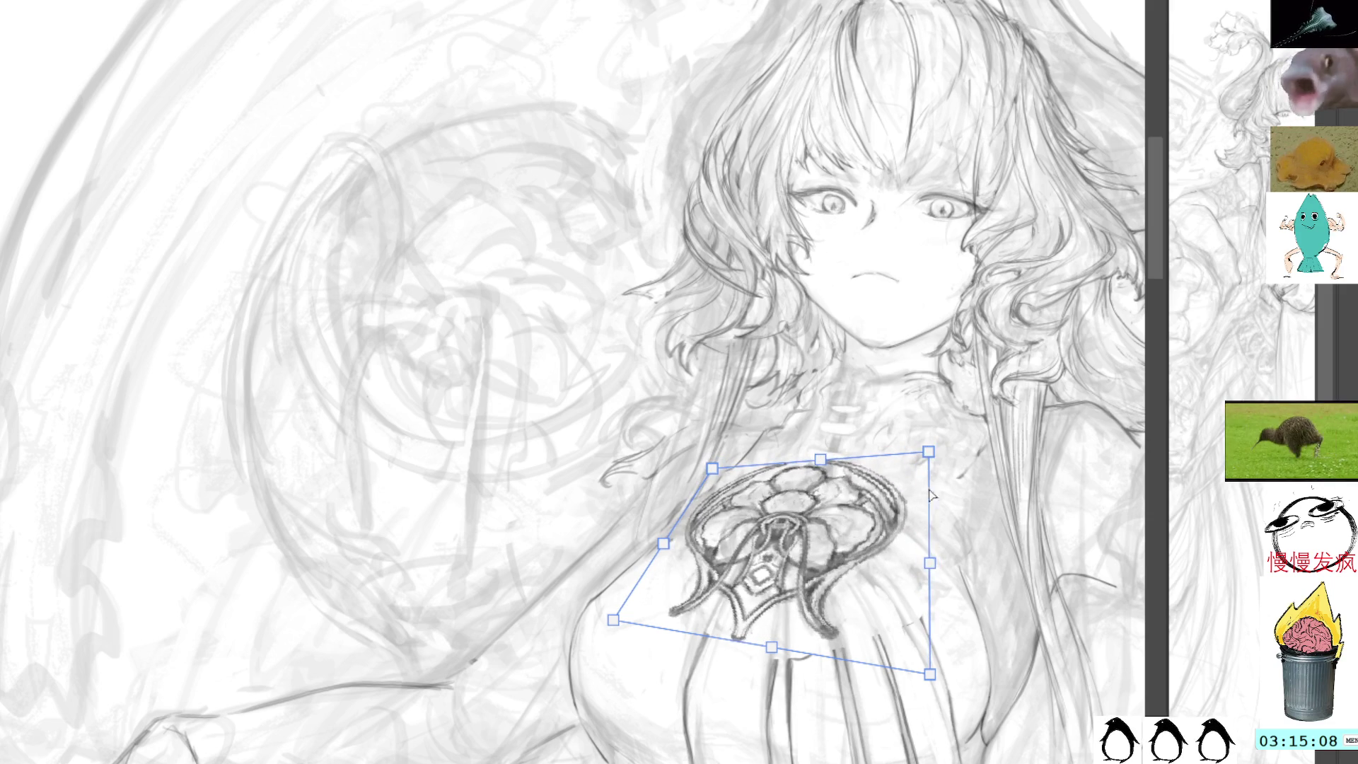
left_click_drag(932, 675, 952, 652)
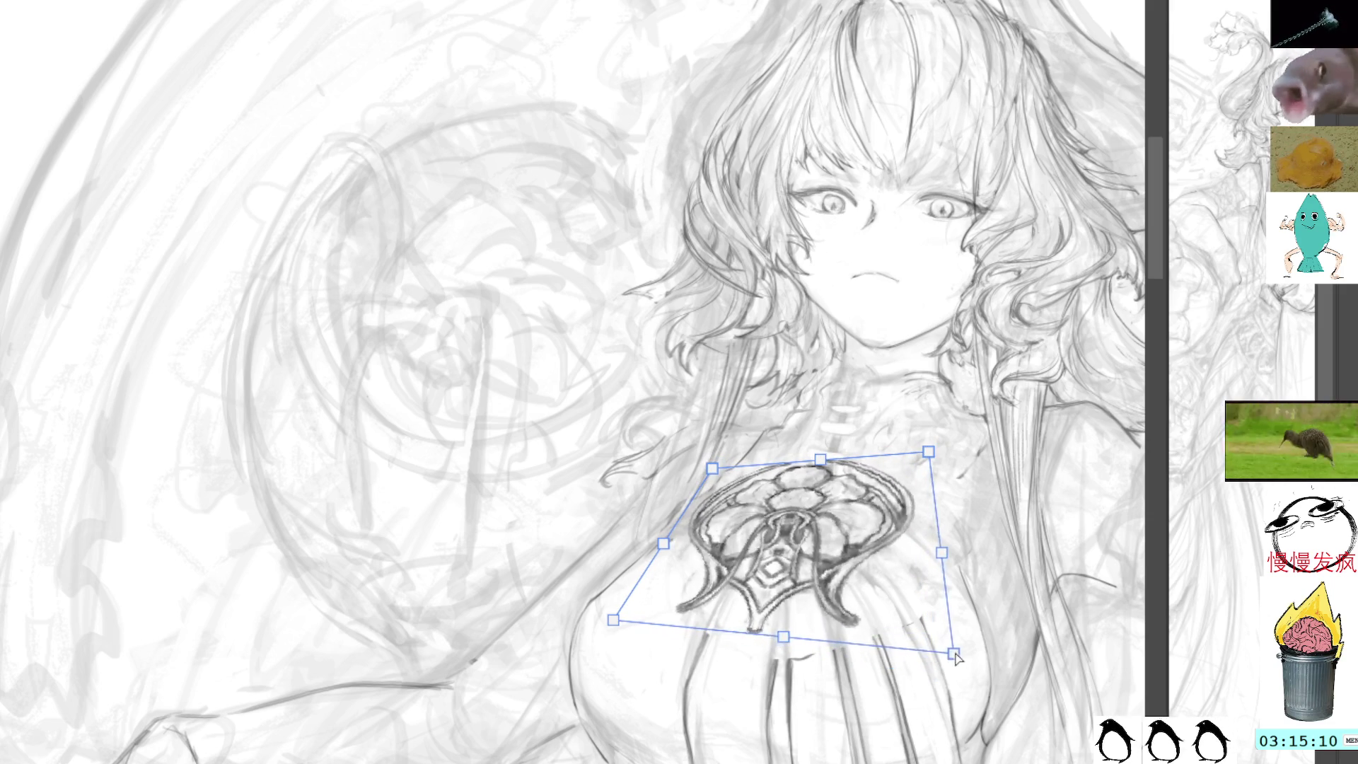
Fine-tune the brooch corners and bottom edge so it lies flat on the torso.
left_click_drag(615, 622, 624, 621)
mouse_move(712, 469)
left_mouse_down()
mouse_move(971, 193)
mouse_move(830, 482)
left_mouse_up()
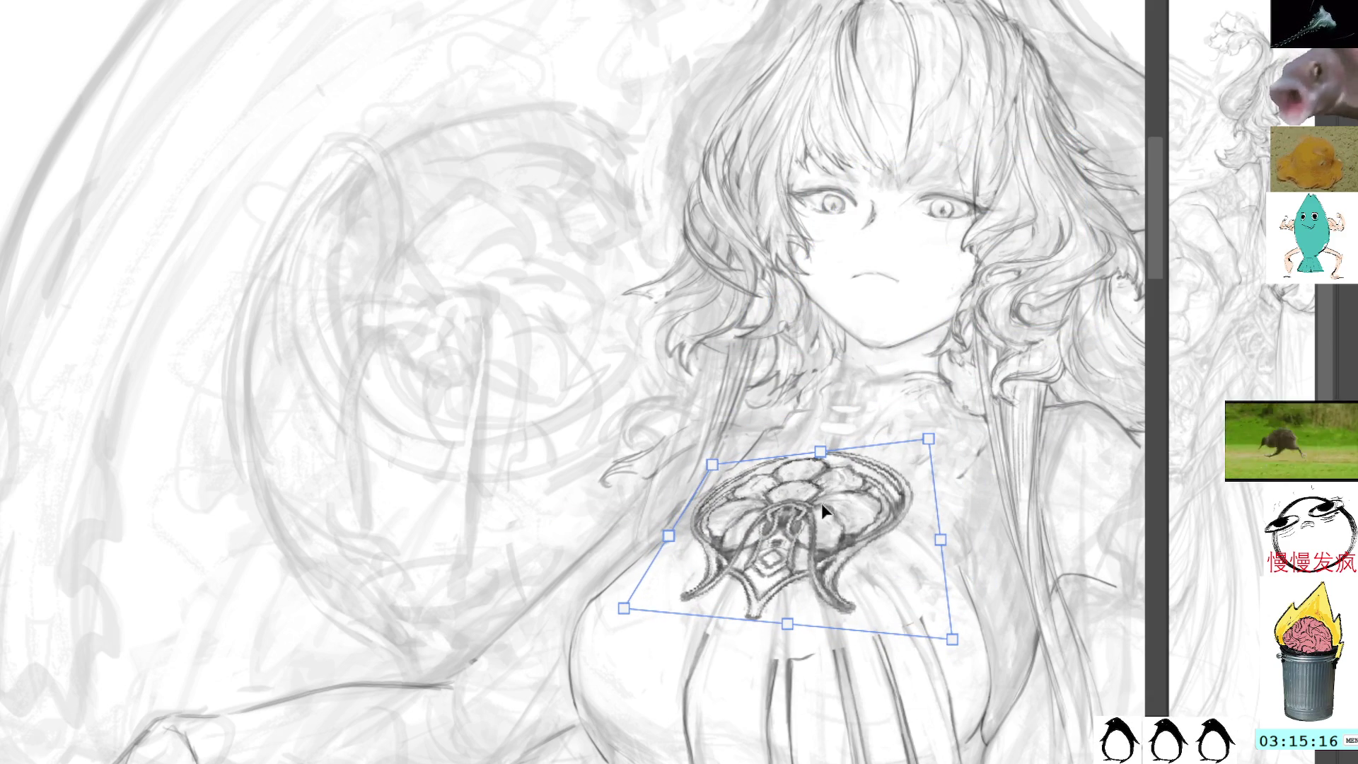
mouse_move(789, 630)
left_mouse_down()
mouse_move(757, 621)
mouse_move(779, 622)
left_mouse_up()
left_click_drag(712, 464, 726, 469)
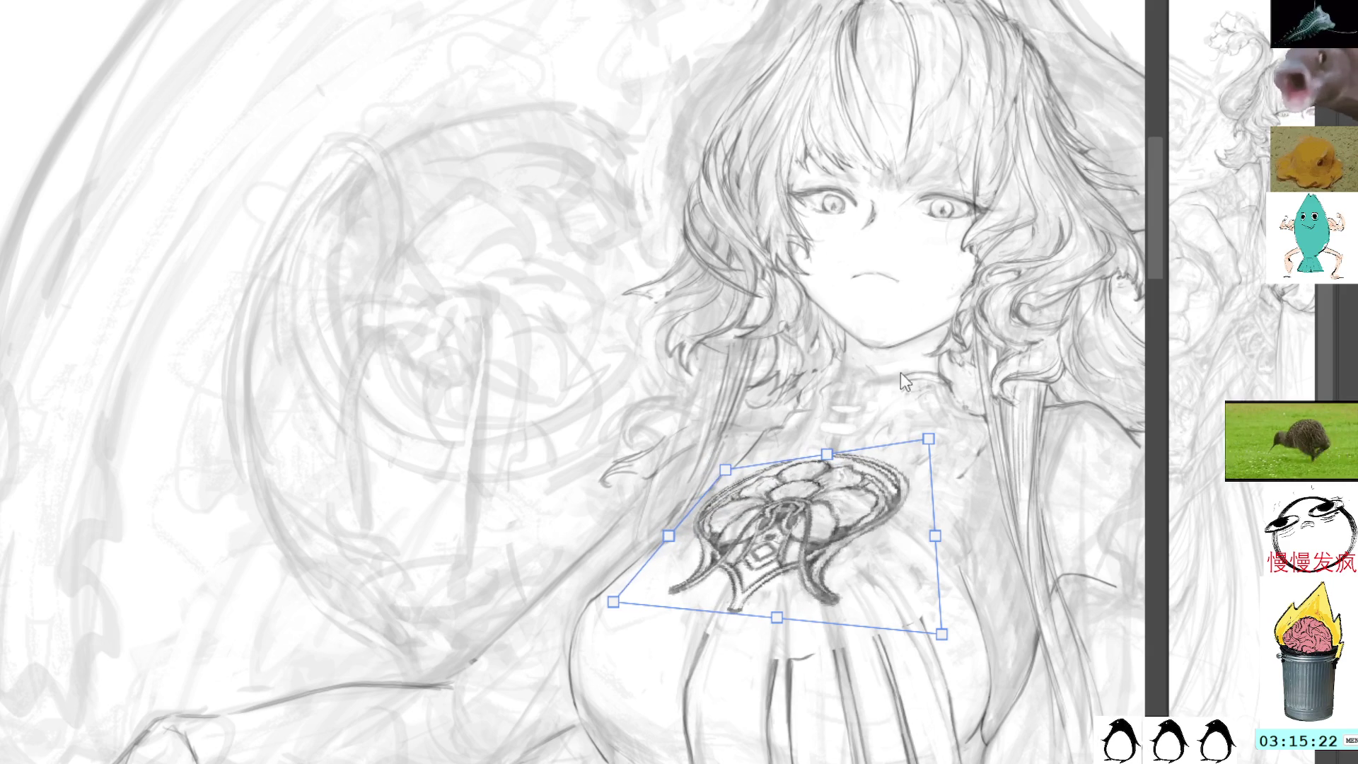
left_click_drag(930, 440, 927, 462)
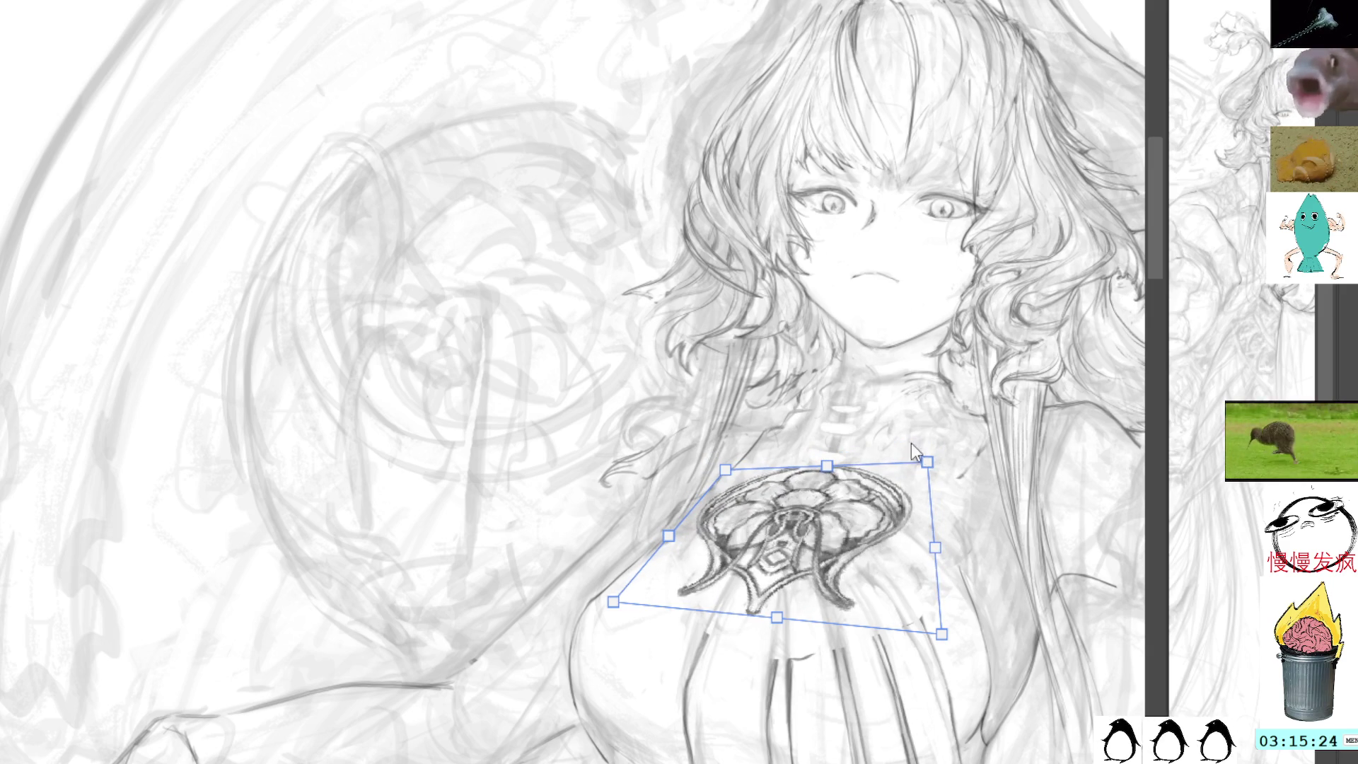
left_click_drag(725, 469, 712, 473)
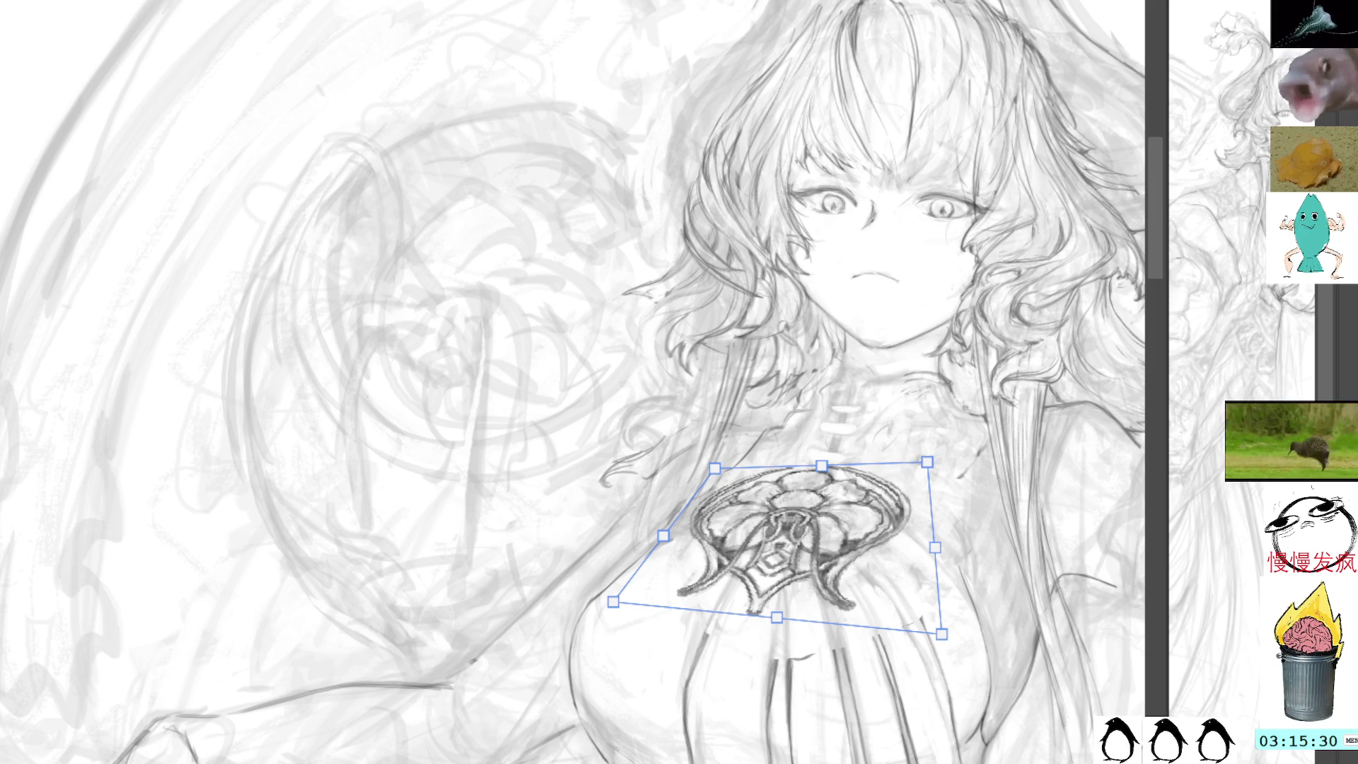
key("ctrl+alt+w")
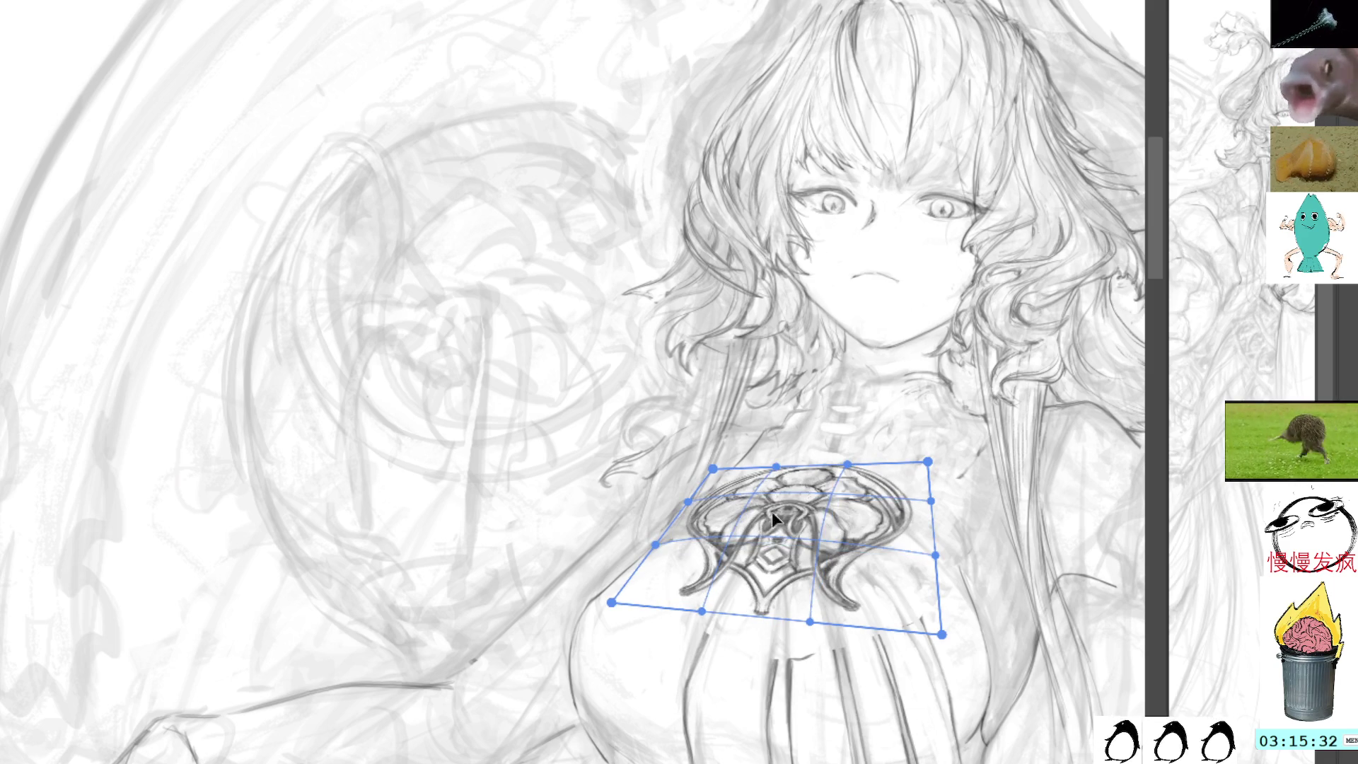
Mesh-warp the brooch to curve over the chest, apply it, and sketch short lines beneath.
left_click_drag(772, 513, 758, 499)
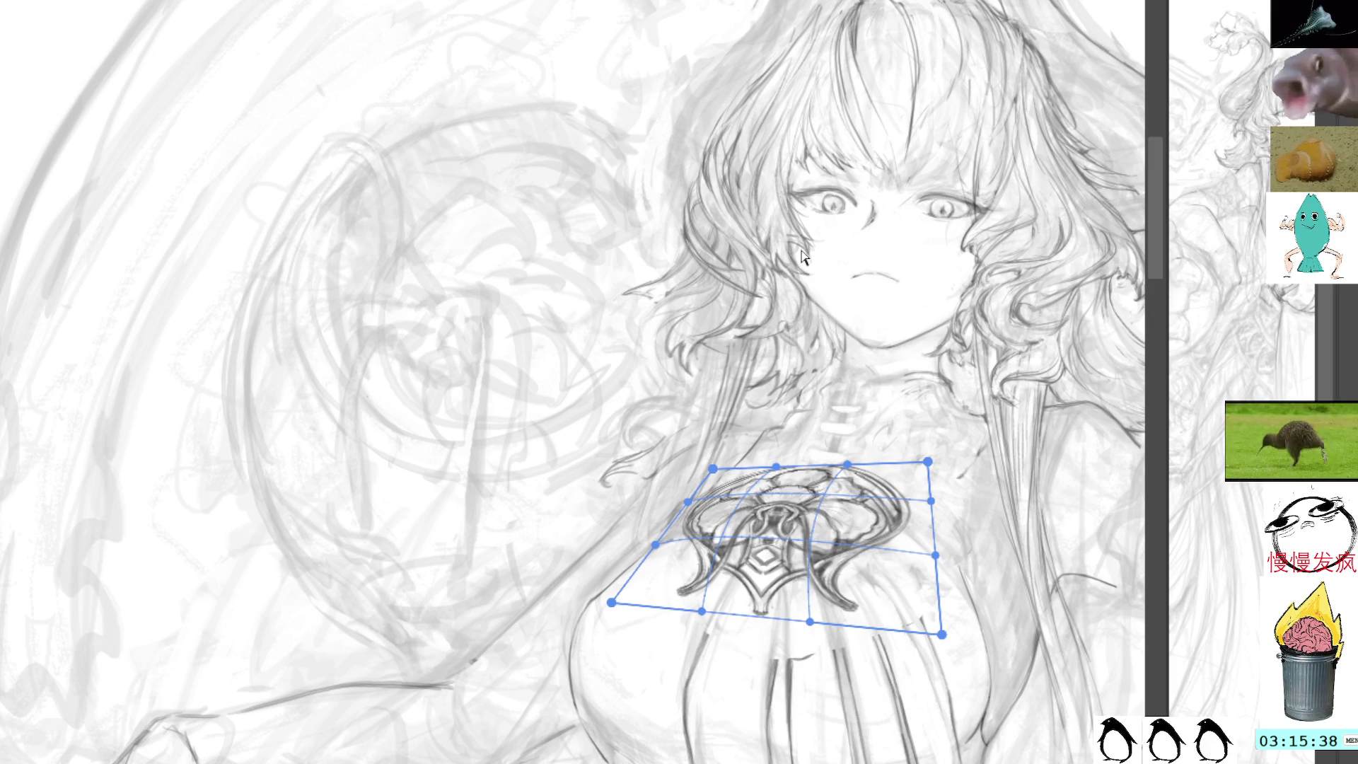
key("Return")
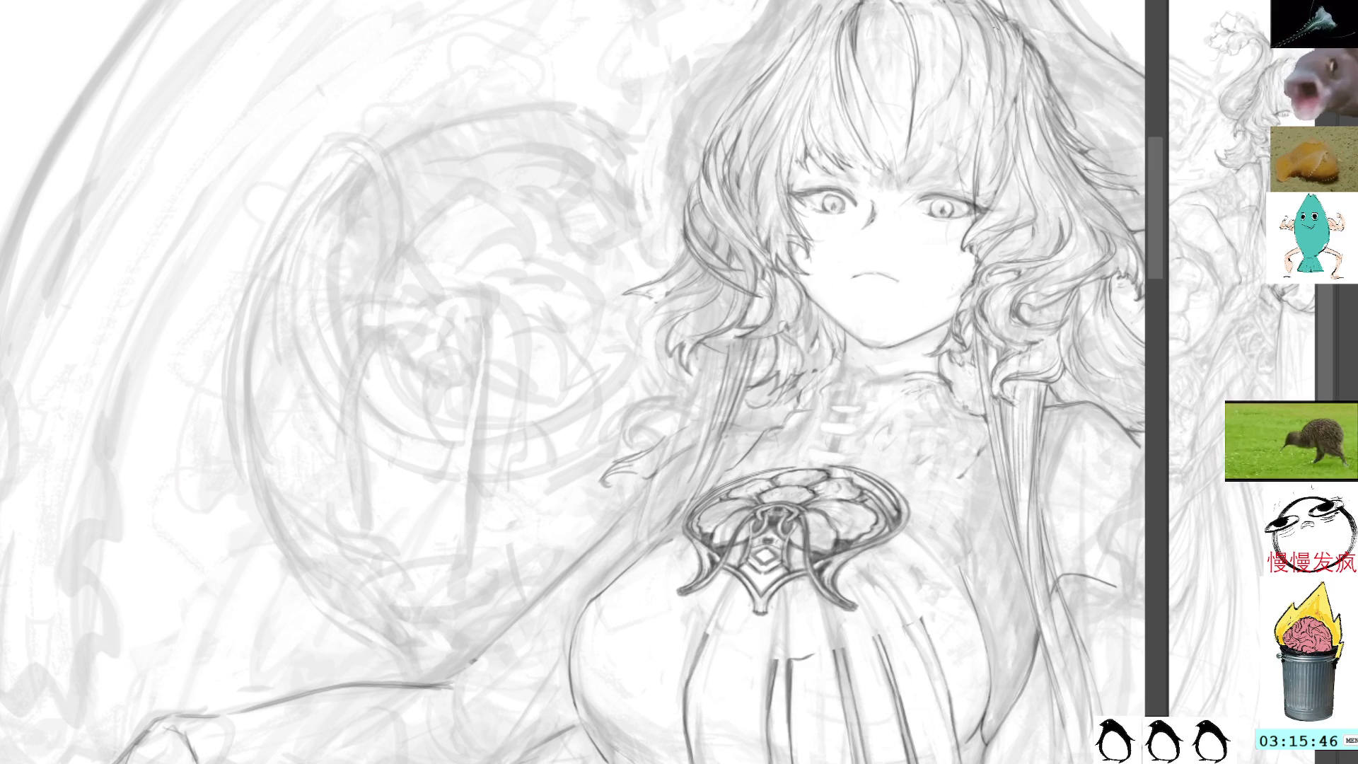
left_click_drag(729, 581, 692, 675)
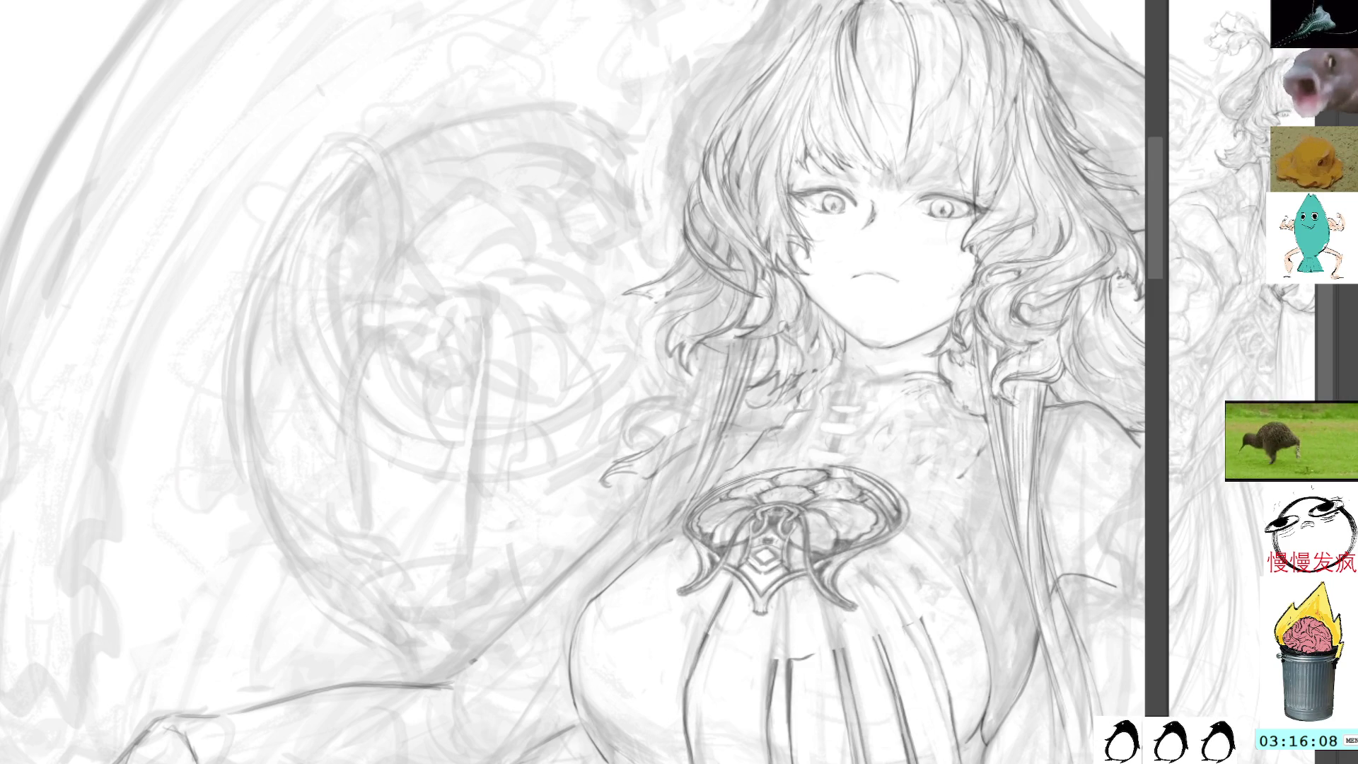
key("ctrl+t")
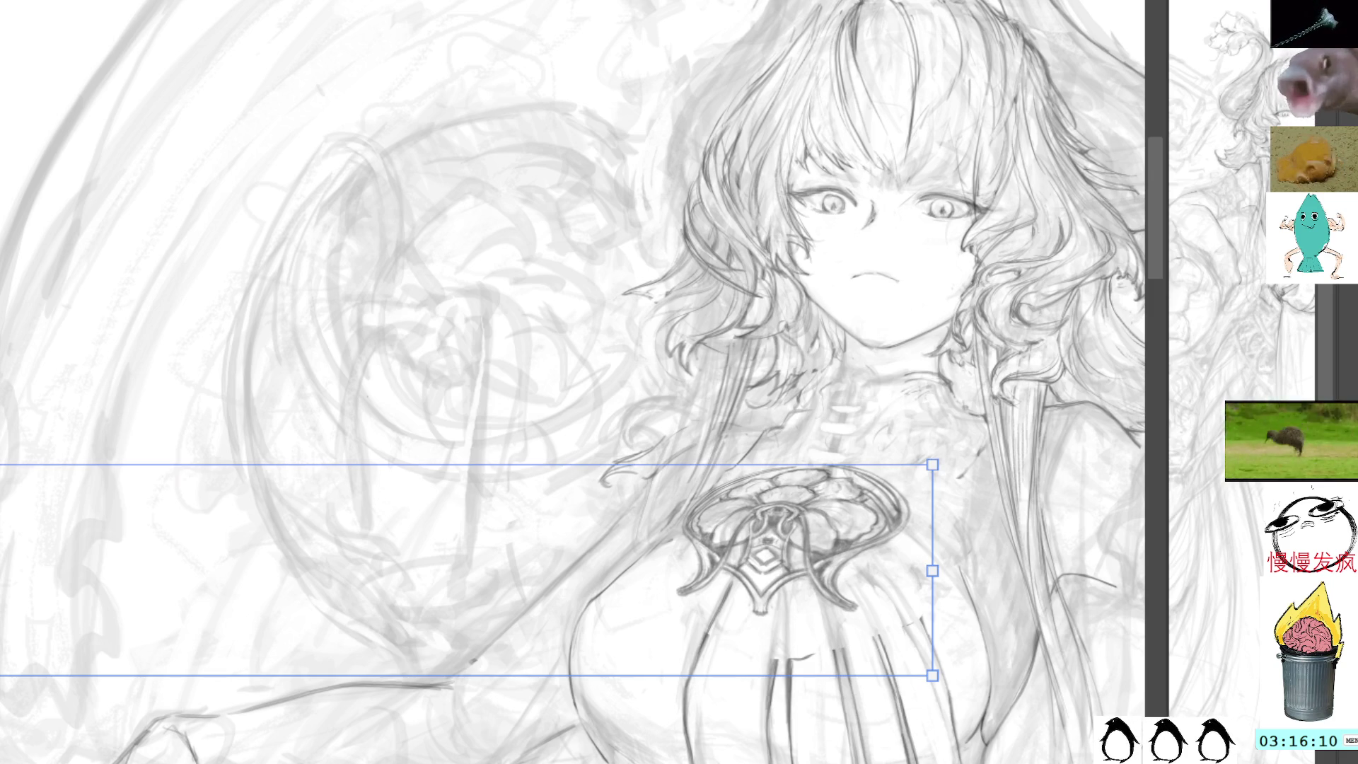
Cancel the pending transform and draw a curved line beside the brooch.
key("Return")
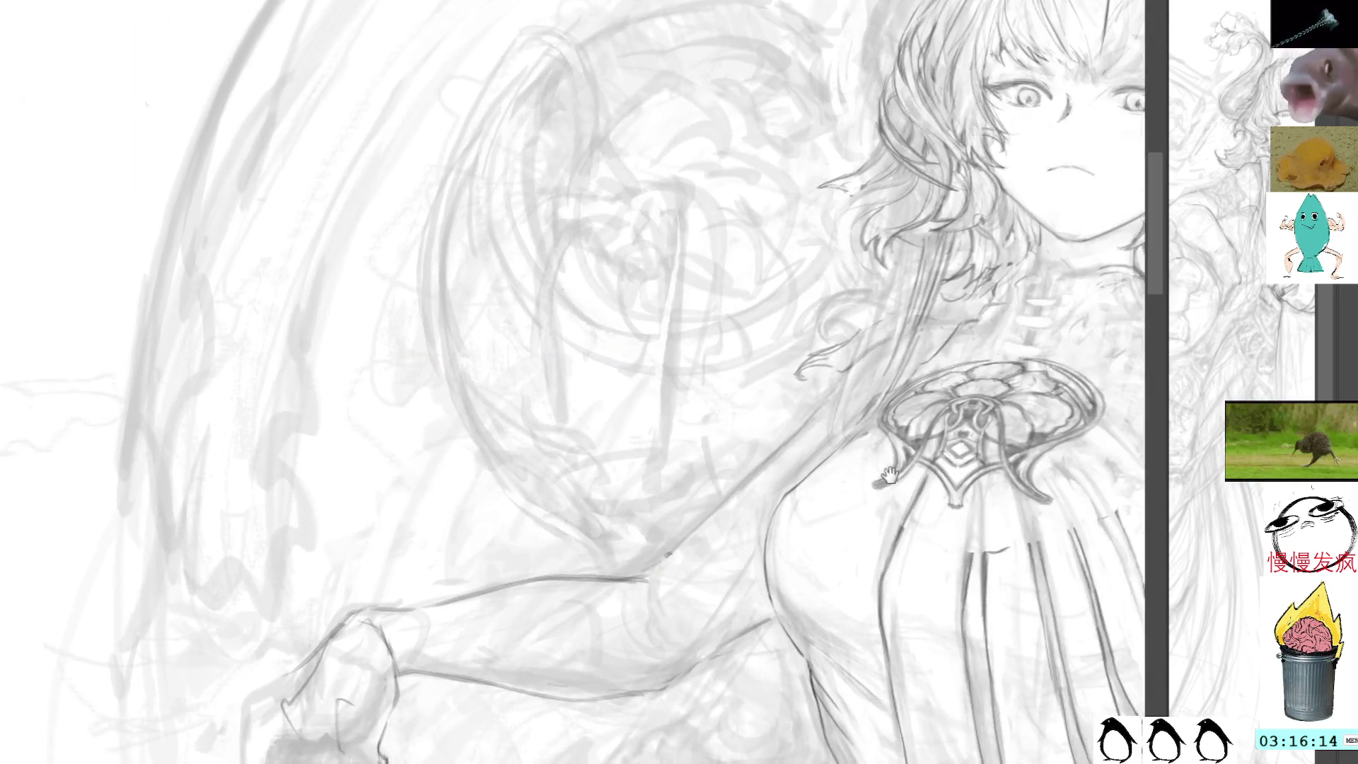
left_click_drag(976, 509, 849, 566)
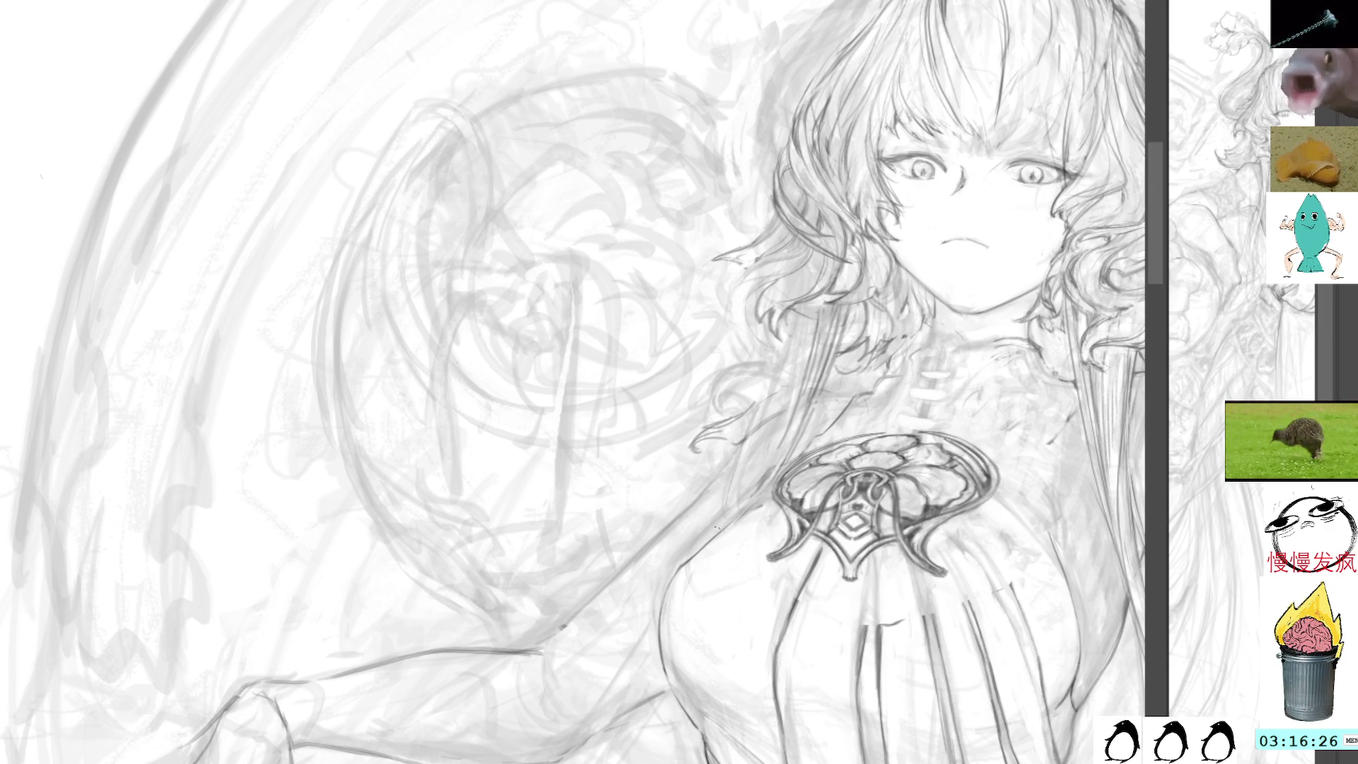
mouse_move(976, 549)
left_mouse_down()
mouse_move(995, 454)
mouse_move(903, 425)
mouse_move(820, 449)
mouse_move(770, 521)
mouse_move(841, 601)
mouse_move(1000, 572)
mouse_move(990, 541)
left_mouse_up()
Re-skew the brooch's corners and mesh-warp its upper left so it hugs the chest.
key("ctrl+t")
left_click_drag(755, 596, 737, 580)
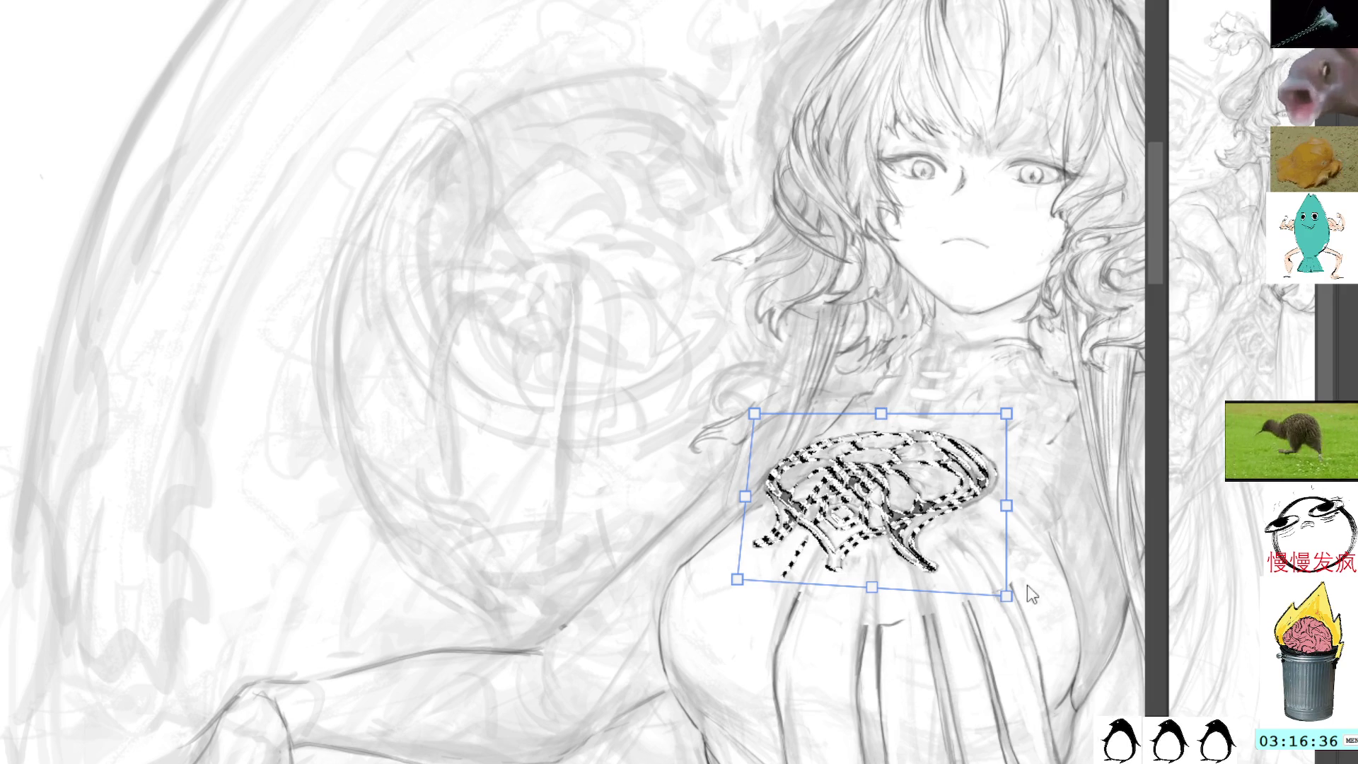
left_click_drag(1008, 600, 1027, 606)
mouse_move(754, 414)
left_mouse_down()
mouse_move(797, 430)
mouse_move(784, 421)
left_mouse_up()
key("ctrl+shift+t")
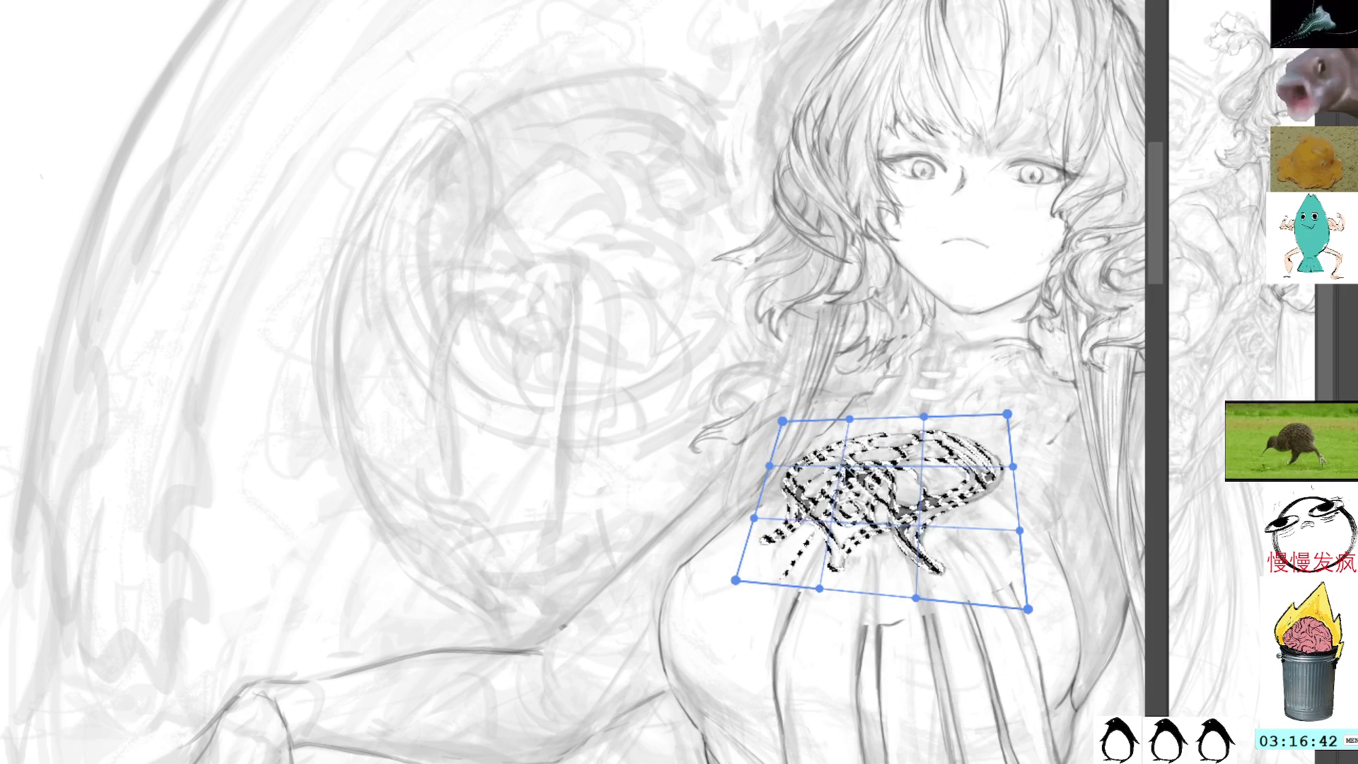
mouse_move(861, 458)
left_mouse_down()
mouse_move(814, 438)
mouse_move(825, 444)
left_mouse_up()
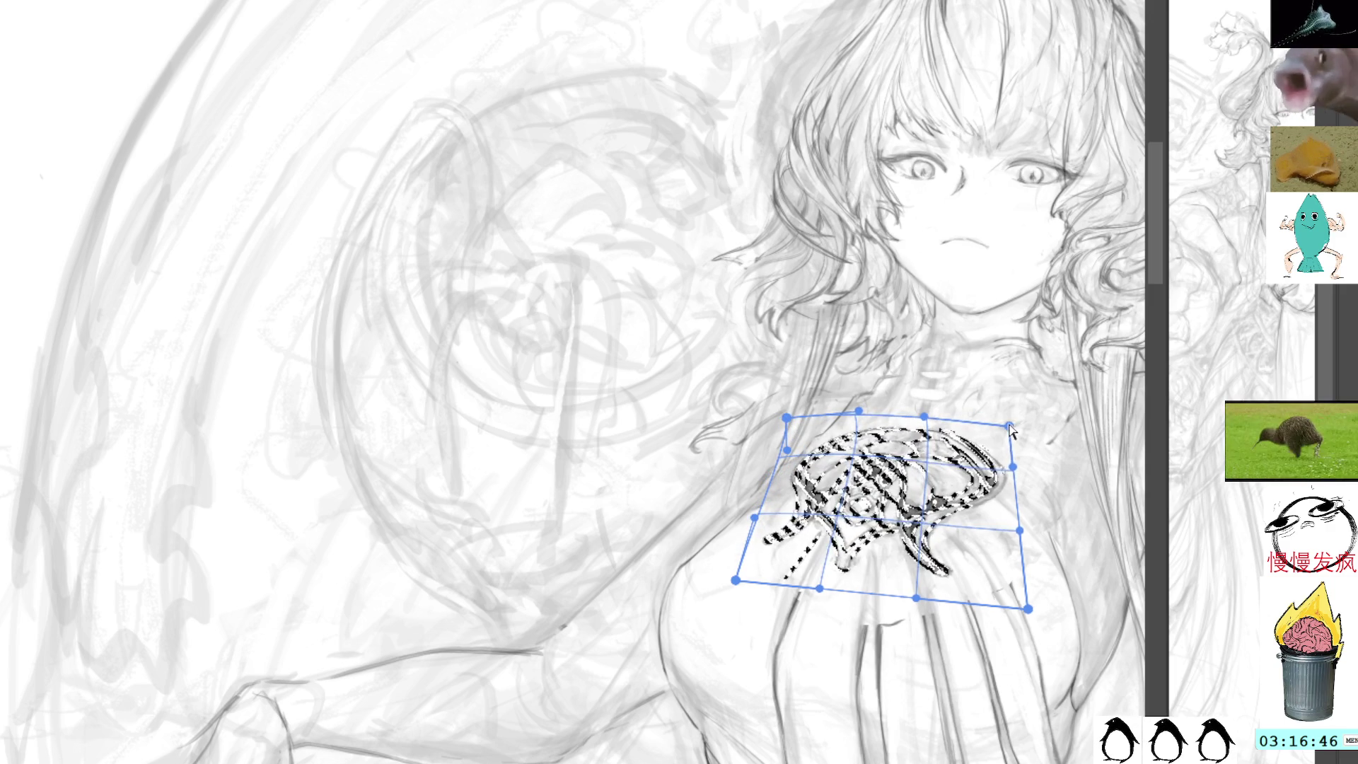
key("Return")
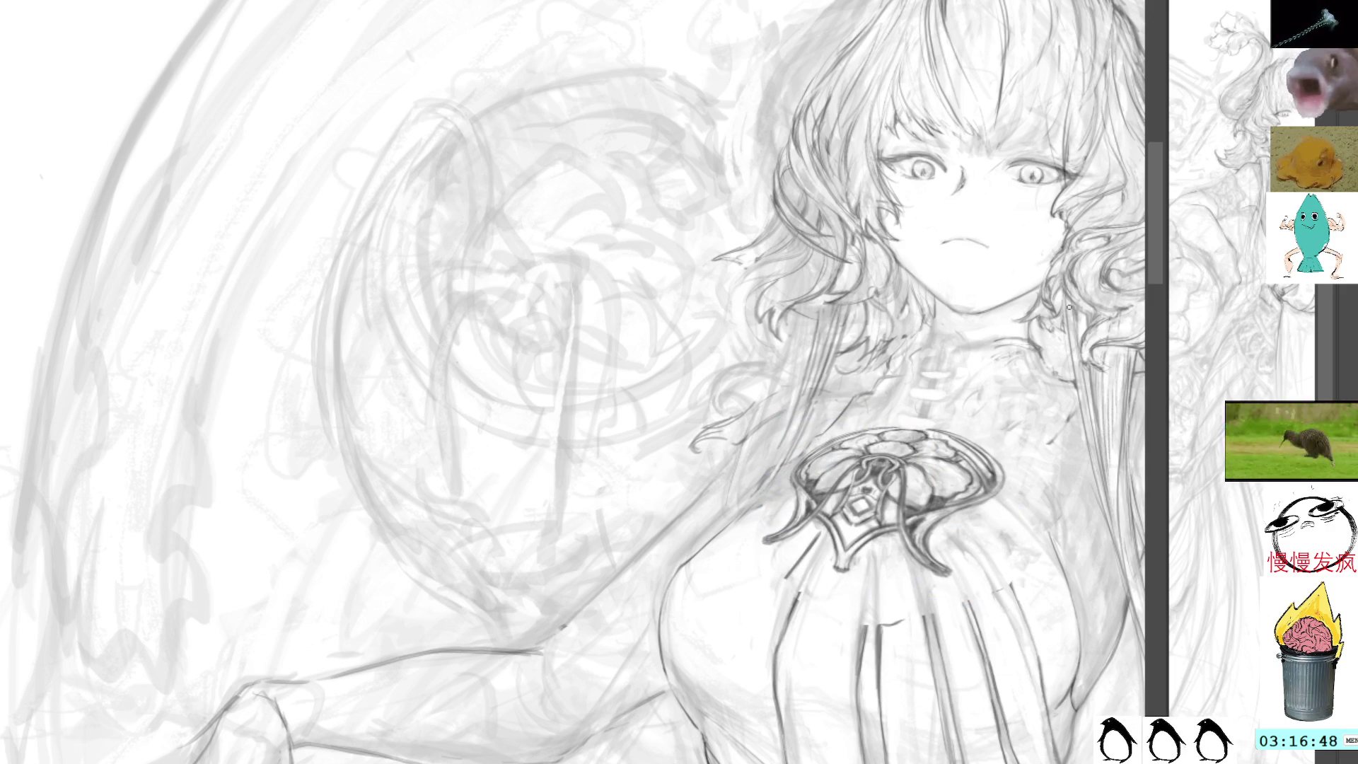
left_click_drag(1167, 364, 1019, 363)
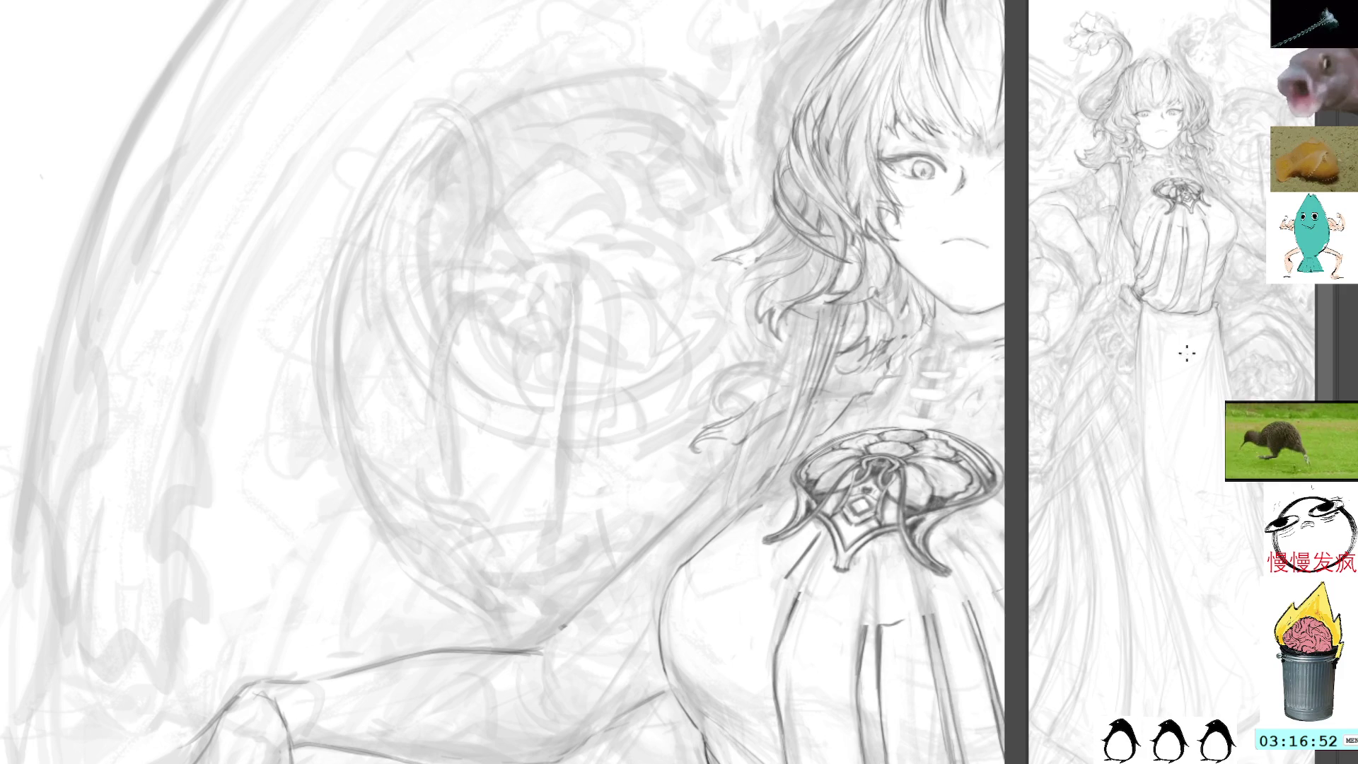
Try a shoulder selection and a vertical line beside the brooch, then undo the stray stroke.
scroll(929, 546, "down", 2)
scroll(929, 546, "right", 4)
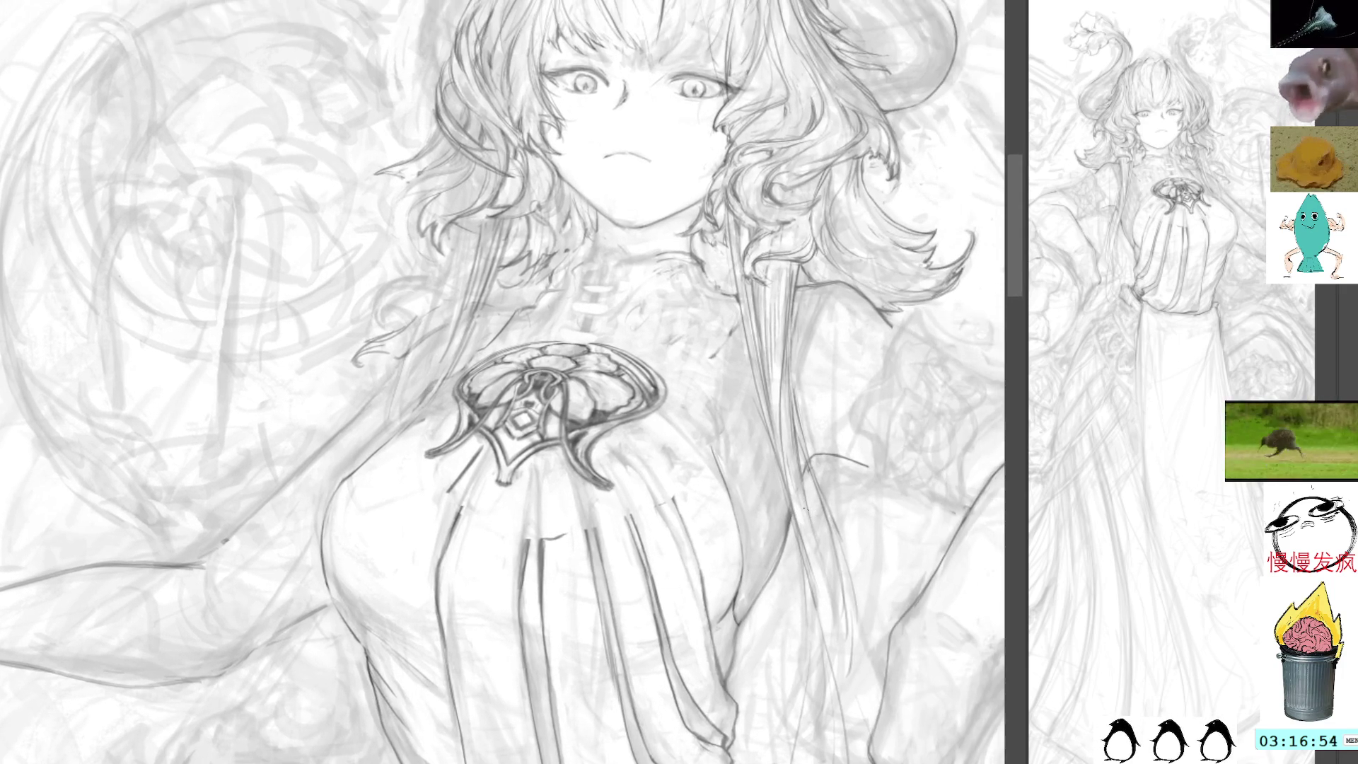
mouse_move(483, 444)
left_mouse_down()
mouse_move(446, 504)
mouse_move(475, 460)
left_mouse_up()
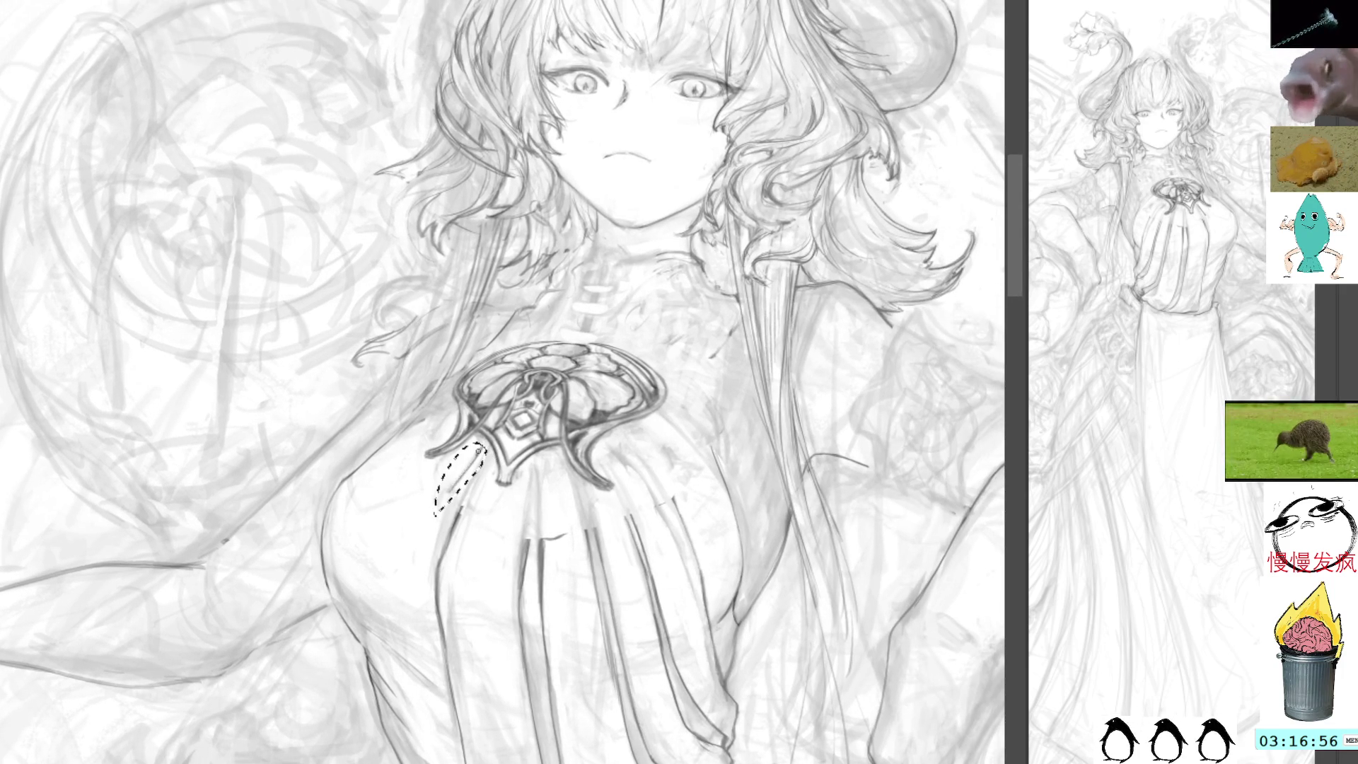
left_click(708, 329)
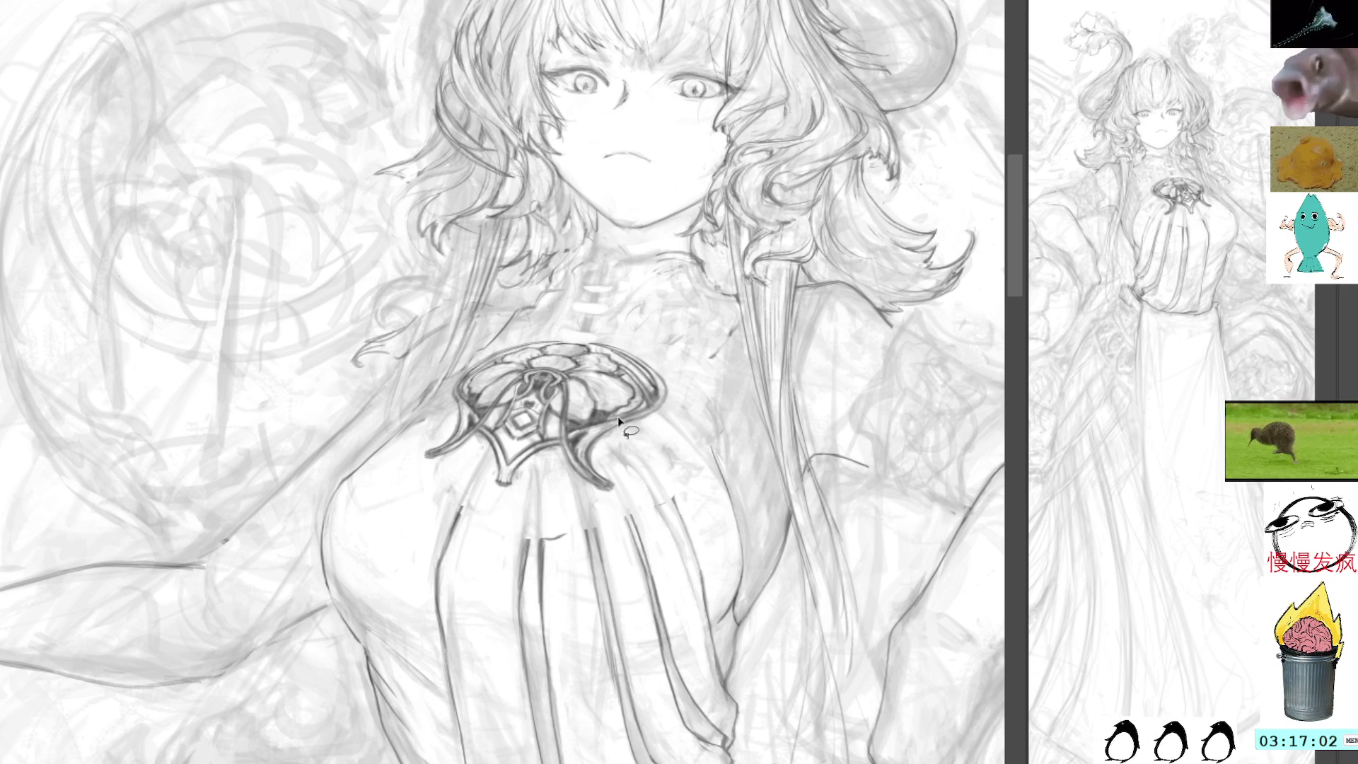
left_click_drag(626, 499, 622, 455)
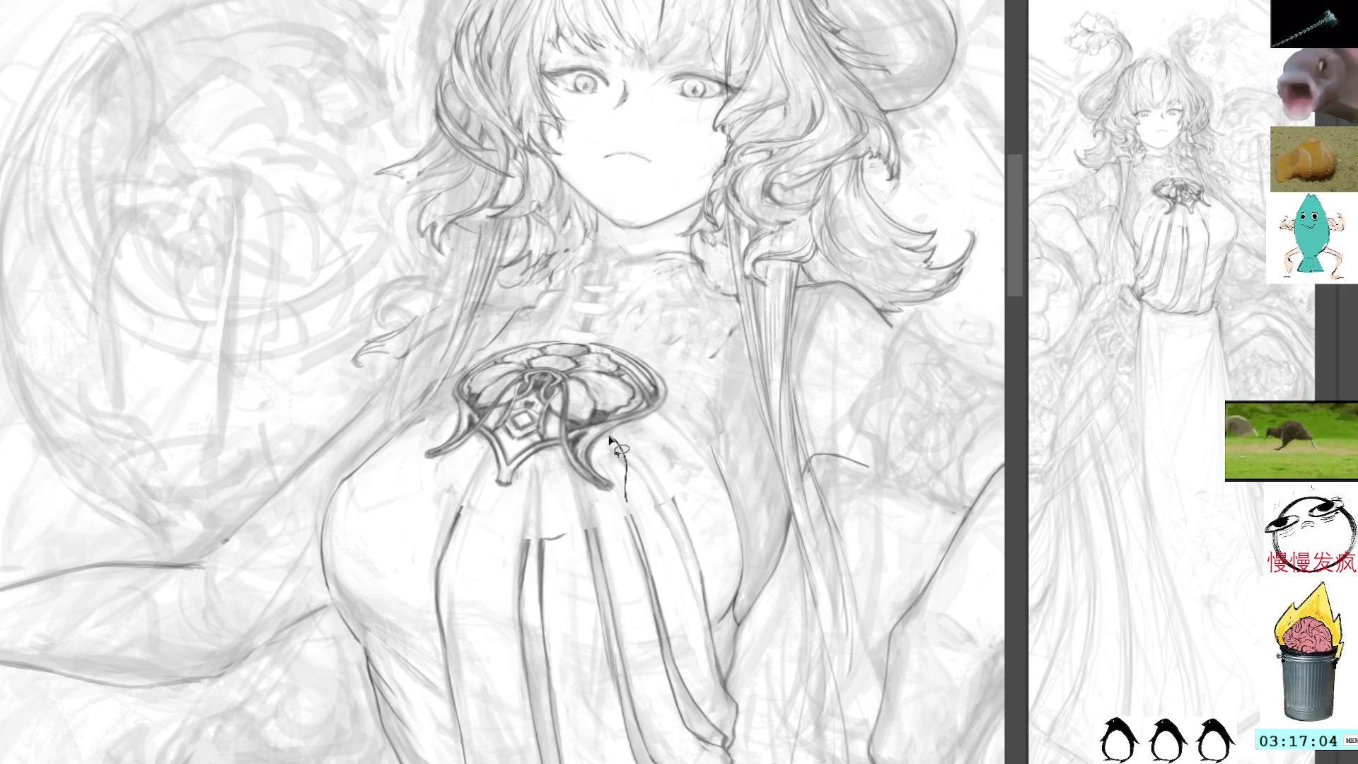
key("ctrl+z")
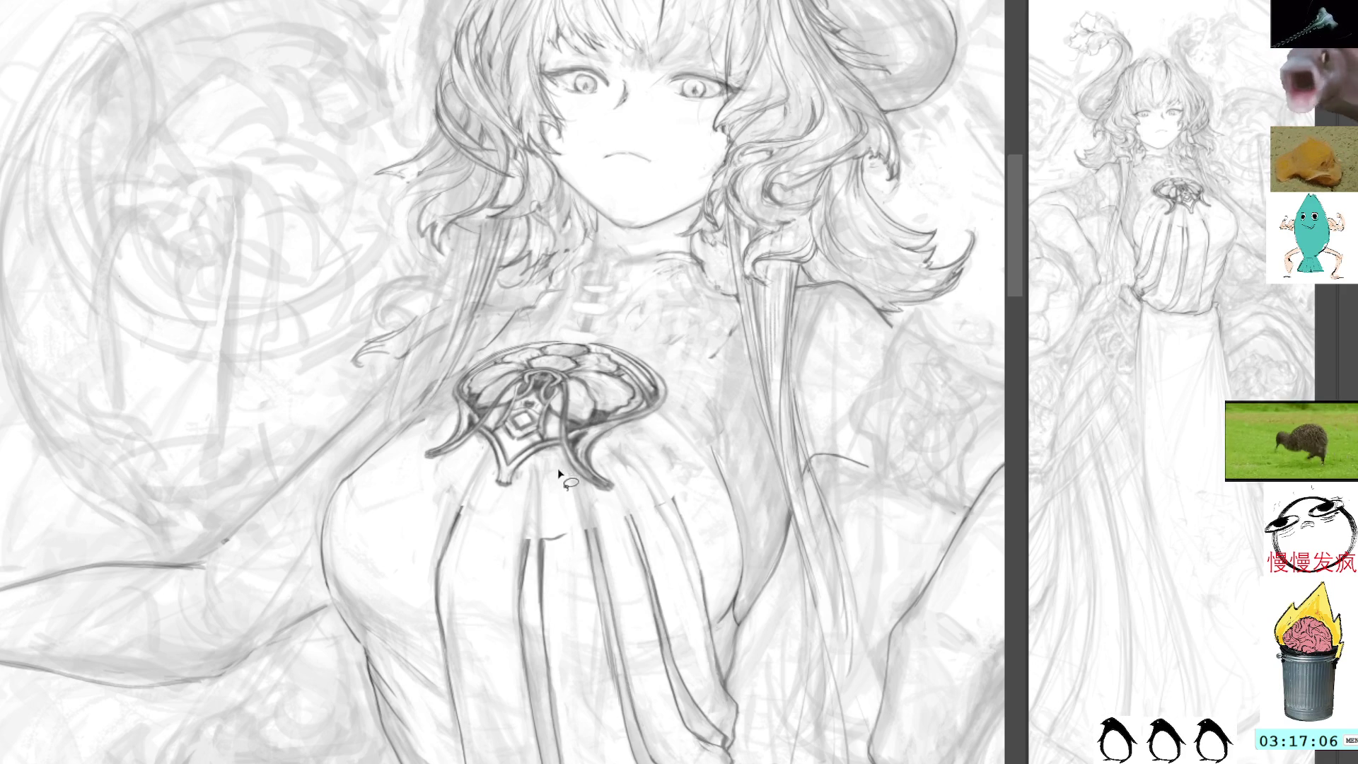
Hide the brooch, shade pleat lines on the dress beneath it, then show the brooch again.
mouse_move(656, 435)
left_mouse_down()
mouse_move(583, 329)
mouse_move(539, 330)
left_mouse_up()
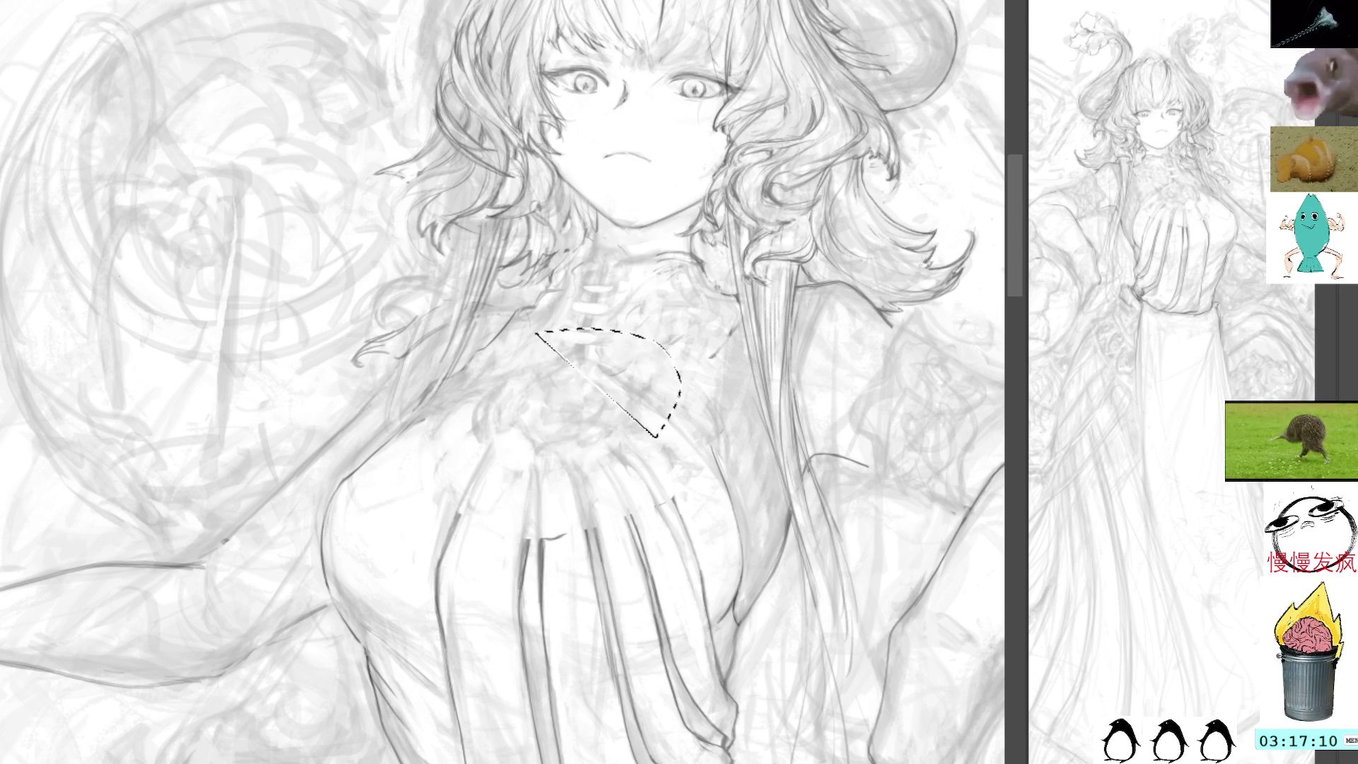
key("ctrl+z")
key("ctrl+y")
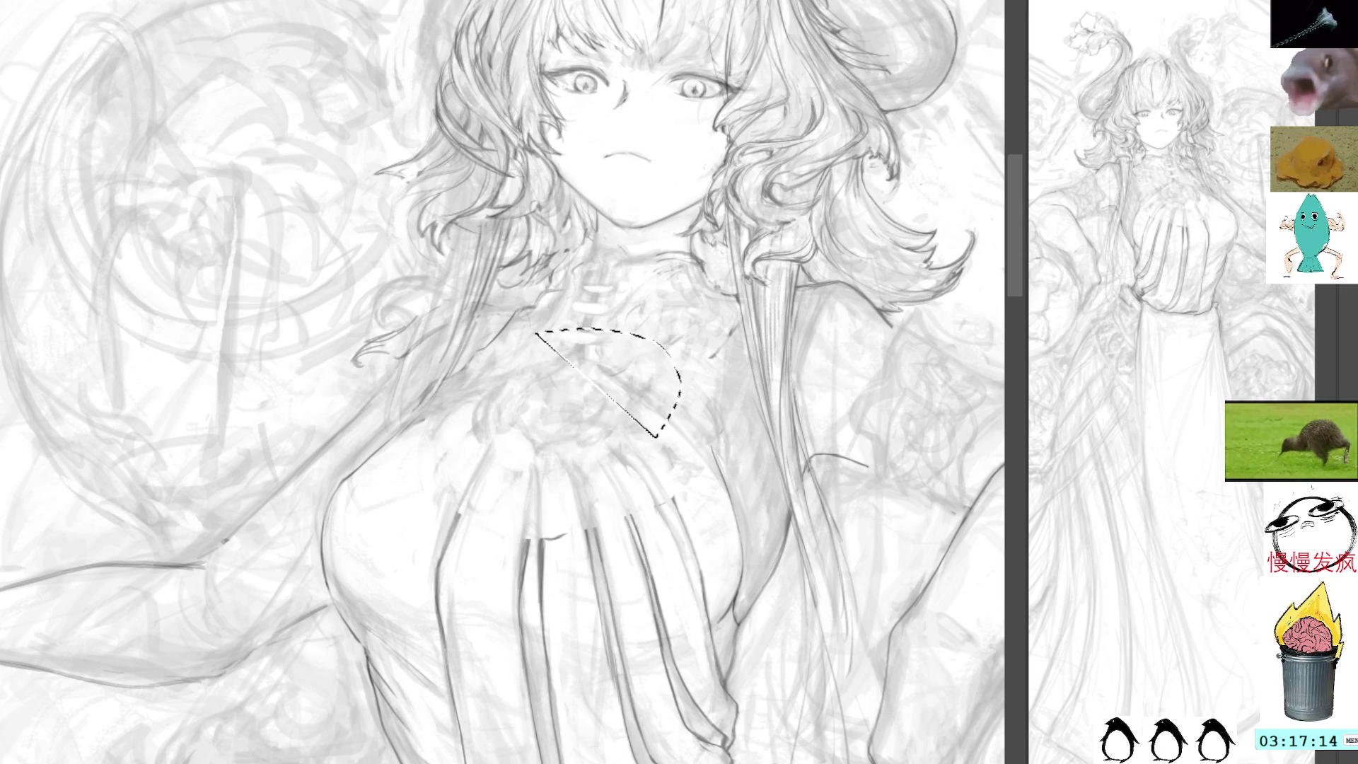
key("ctrl+d")
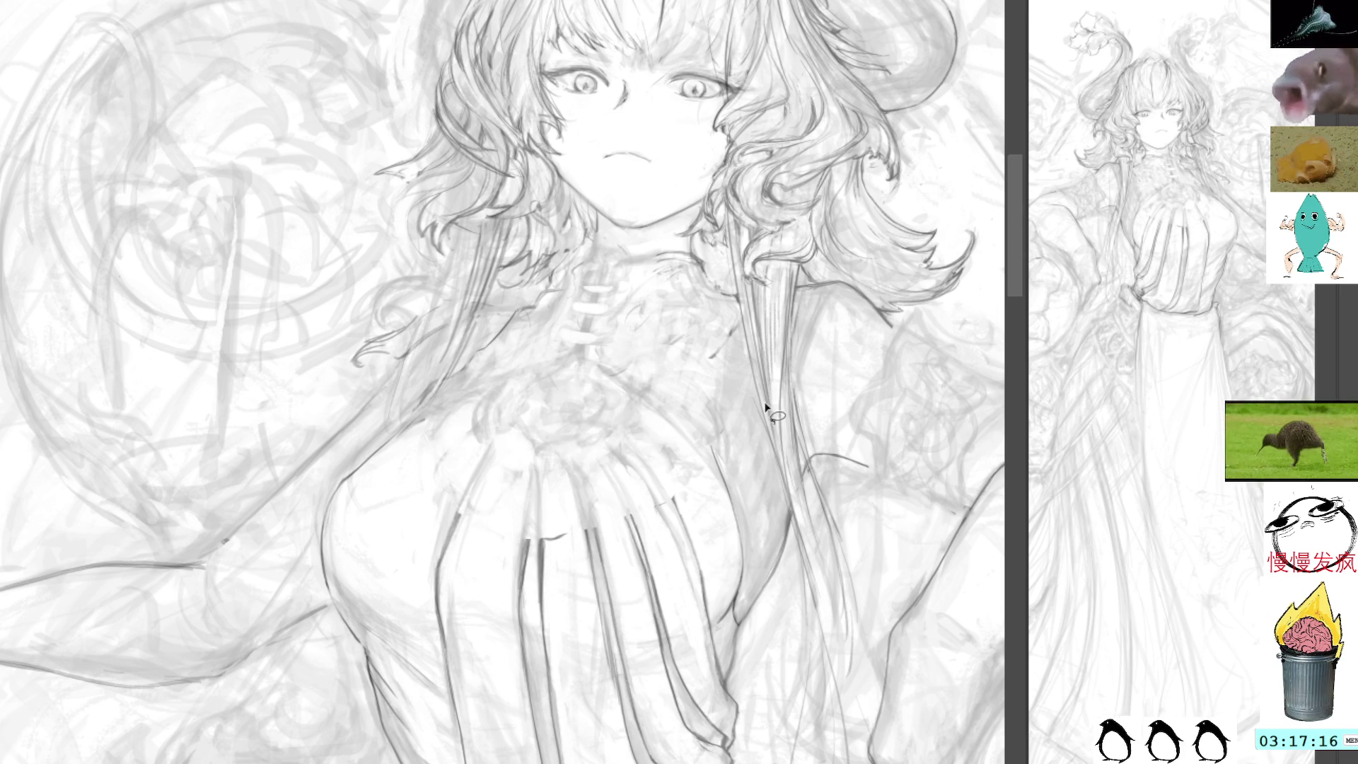
mouse_move(711, 332)
left_mouse_down()
mouse_move(746, 357)
mouse_move(719, 327)
mouse_move(723, 351)
left_mouse_up()
key("ctrl+d")
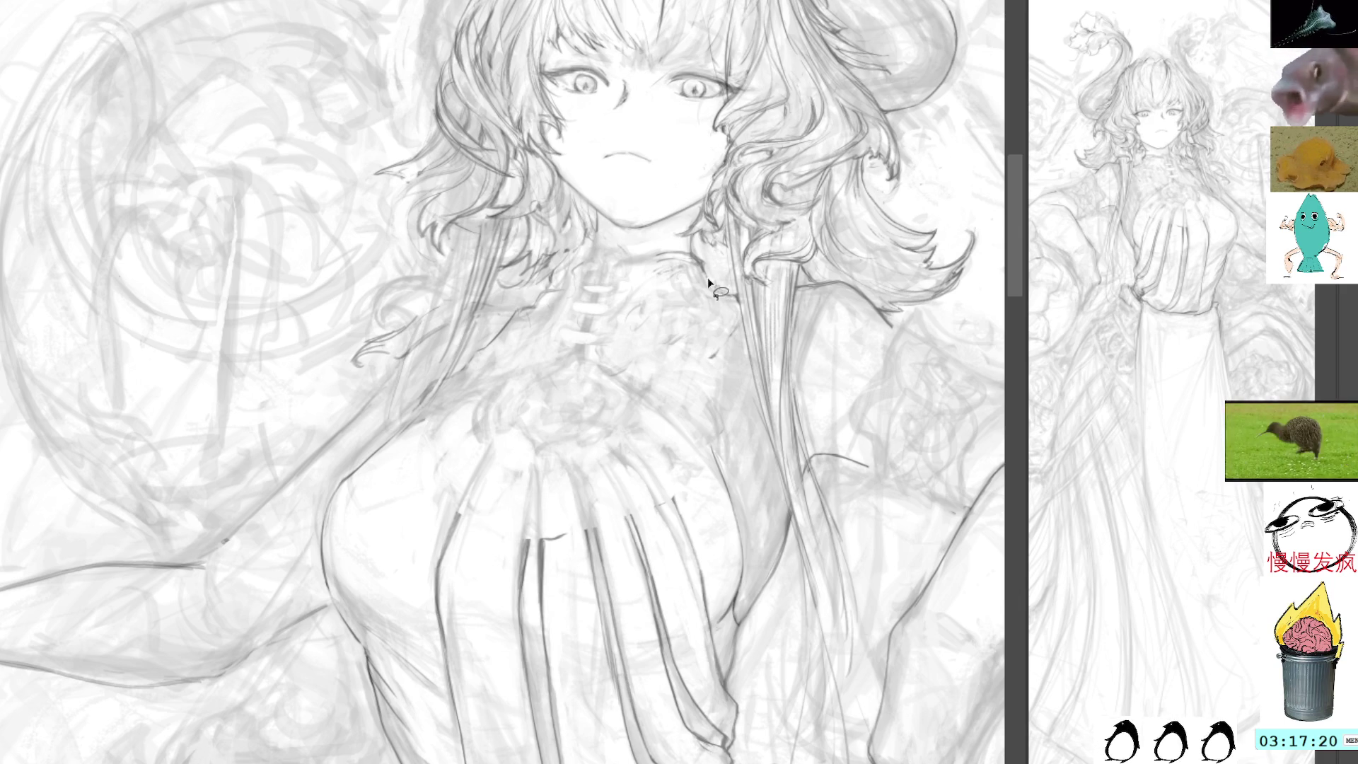
mouse_move(716, 474)
left_mouse_down()
mouse_move(693, 439)
mouse_move(689, 488)
mouse_move(710, 485)
left_mouse_up()
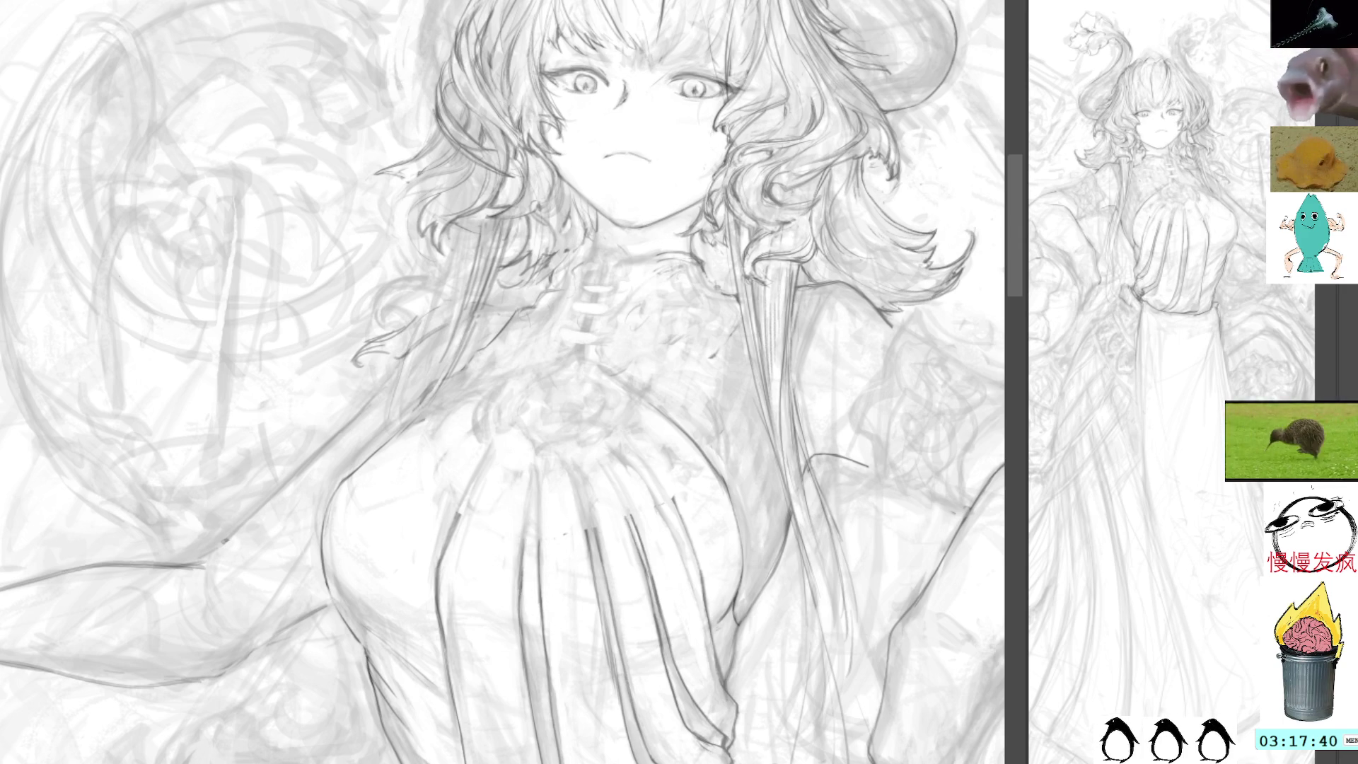
key("ctrl+v")
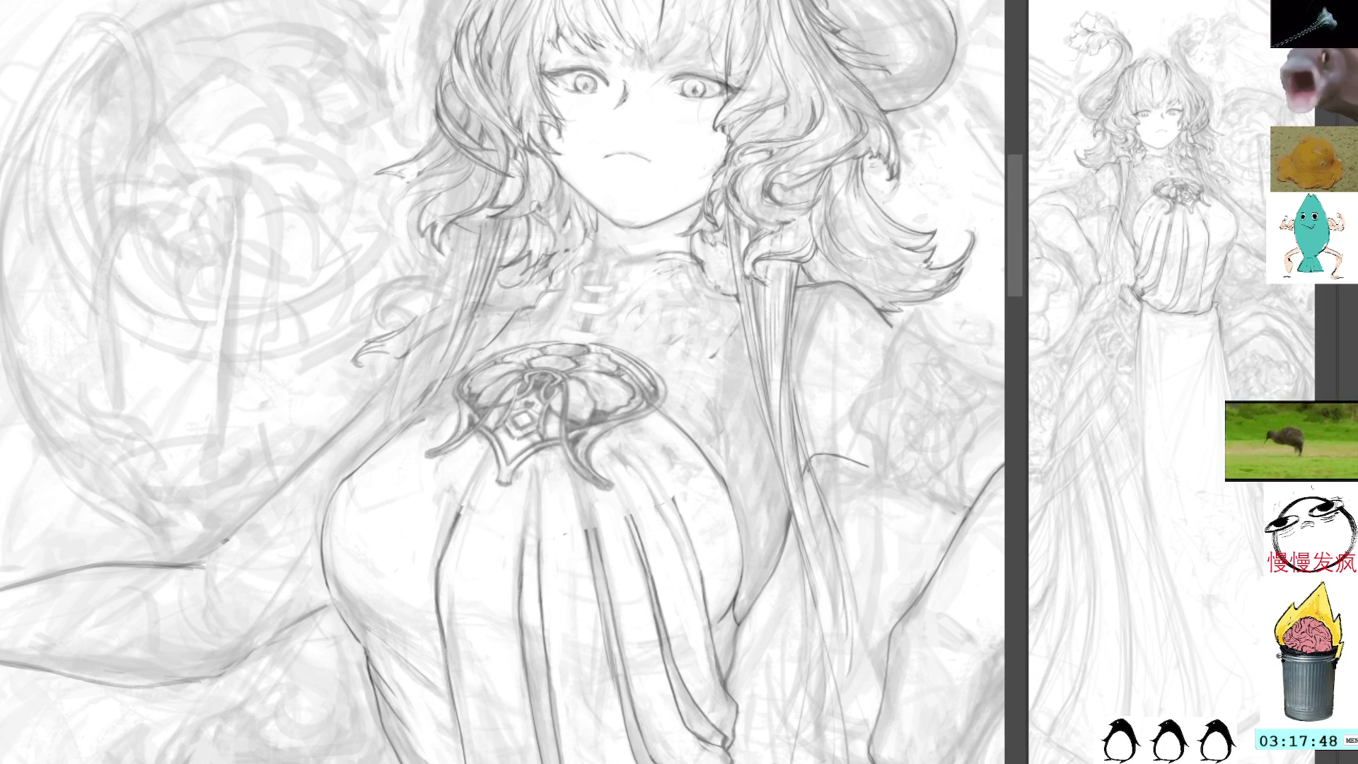
Select the brooch drawing and test moving it before reshaping.
key("ctrl+t")
key("Return")
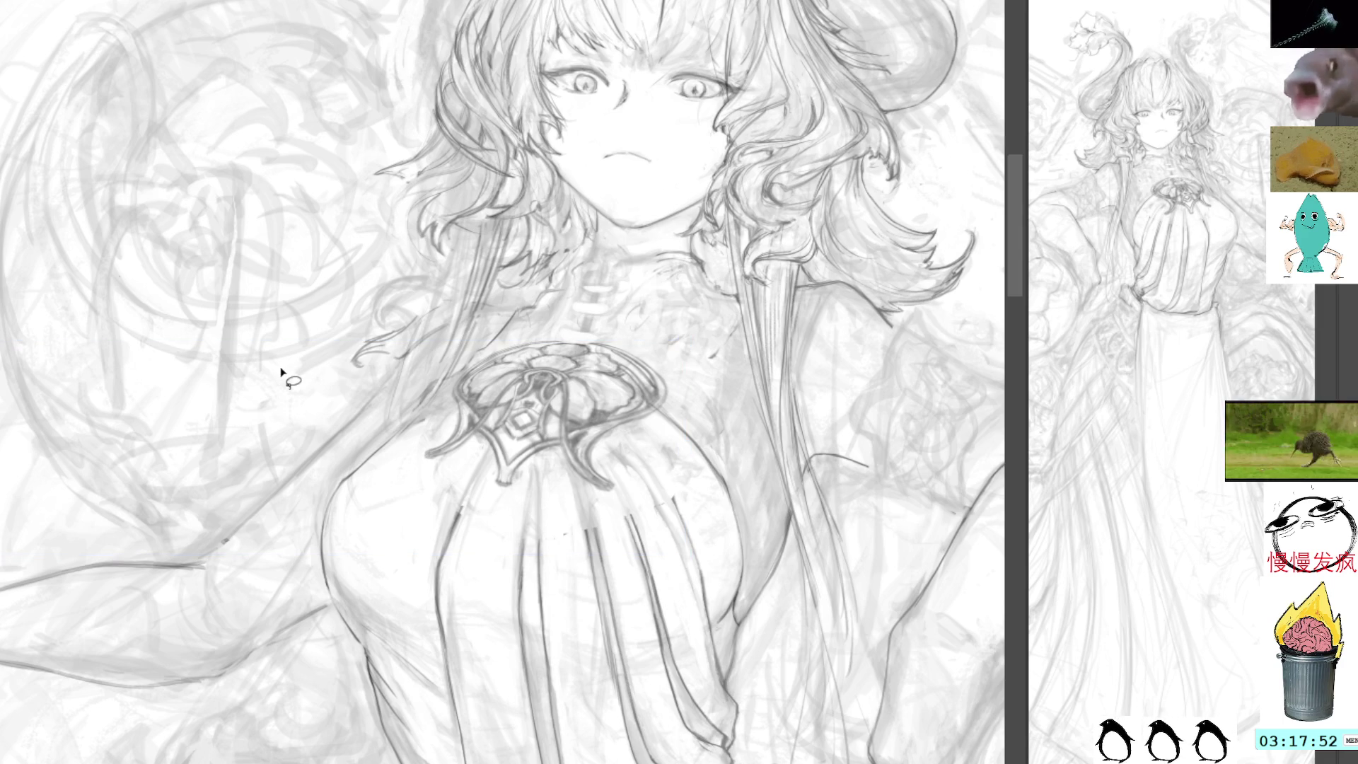
mouse_move(651, 430)
left_mouse_down()
mouse_move(682, 384)
mouse_move(565, 331)
mouse_move(477, 358)
mouse_move(425, 456)
mouse_move(551, 503)
mouse_move(672, 453)
mouse_move(661, 435)
left_mouse_up()
mouse_move(612, 348)
left_mouse_down()
mouse_move(702, 303)
mouse_move(596, 370)
mouse_move(579, 405)
left_mouse_up()
Distort the brooch's four corners into a narrower, angled perspective on the chest and apply it.
key("ctrl+j")
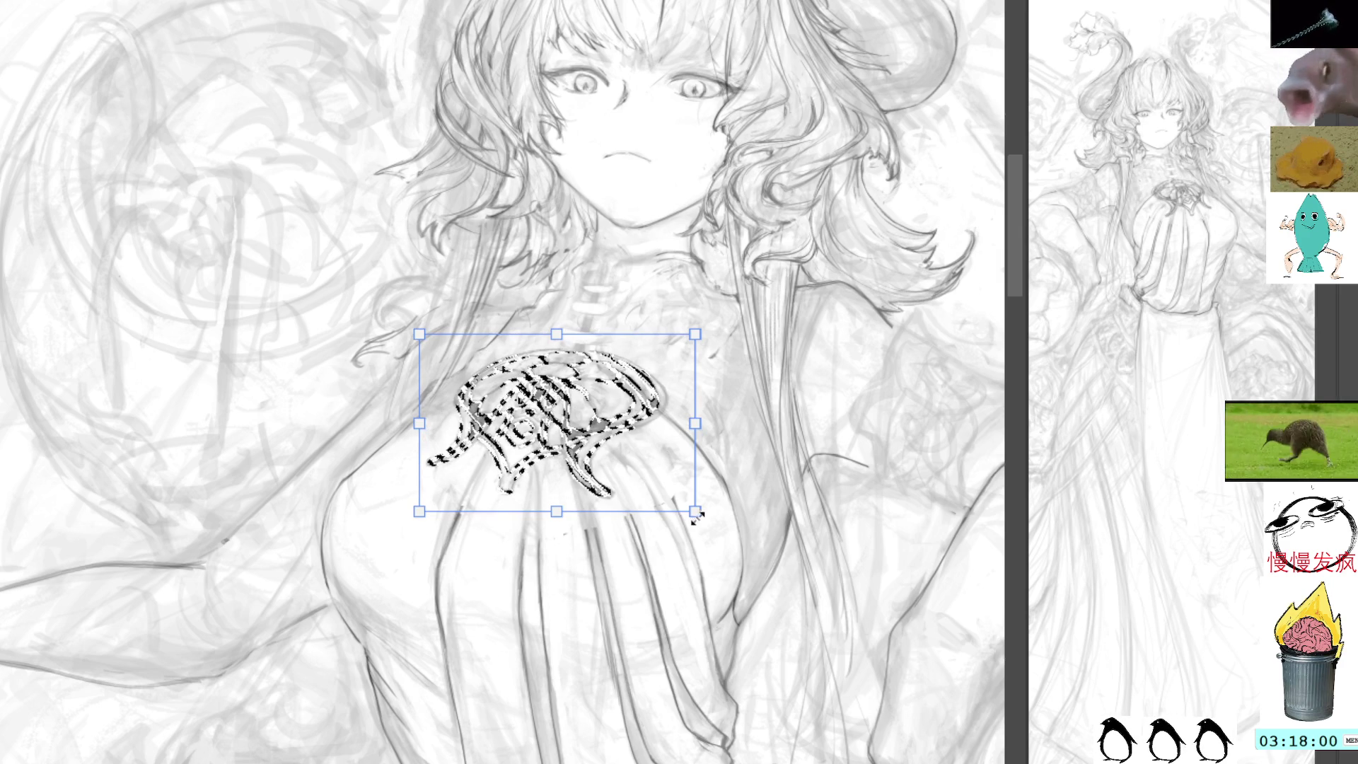
mouse_move(700, 521)
left_mouse_down()
mouse_move(771, 537)
mouse_move(757, 536)
left_mouse_up()
mouse_move(696, 334)
left_mouse_down()
mouse_move(683, 350)
mouse_move(671, 342)
left_mouse_up()
mouse_move(420, 334)
left_mouse_down()
mouse_move(452, 353)
mouse_move(439, 338)
left_mouse_up()
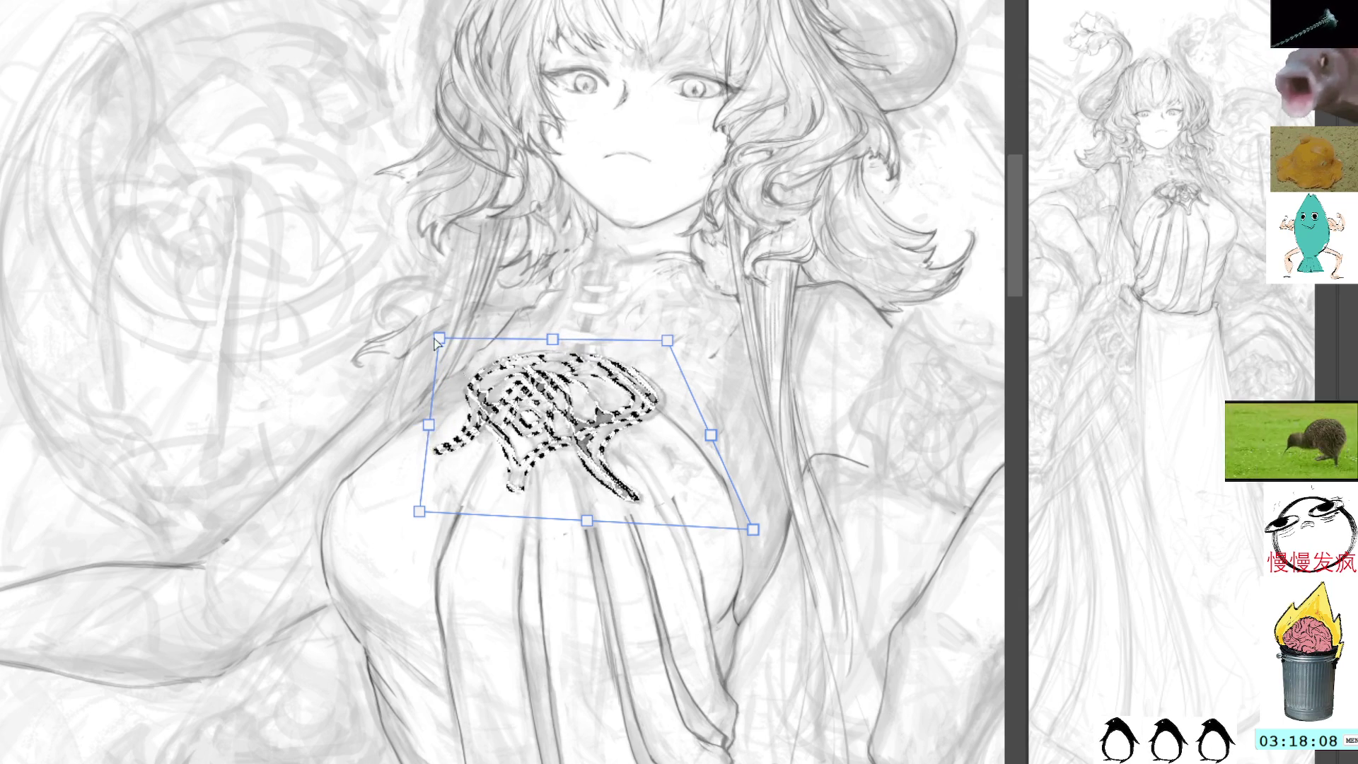
left_click_drag(420, 511, 394, 500)
key("Return")
key("ctrl+d")
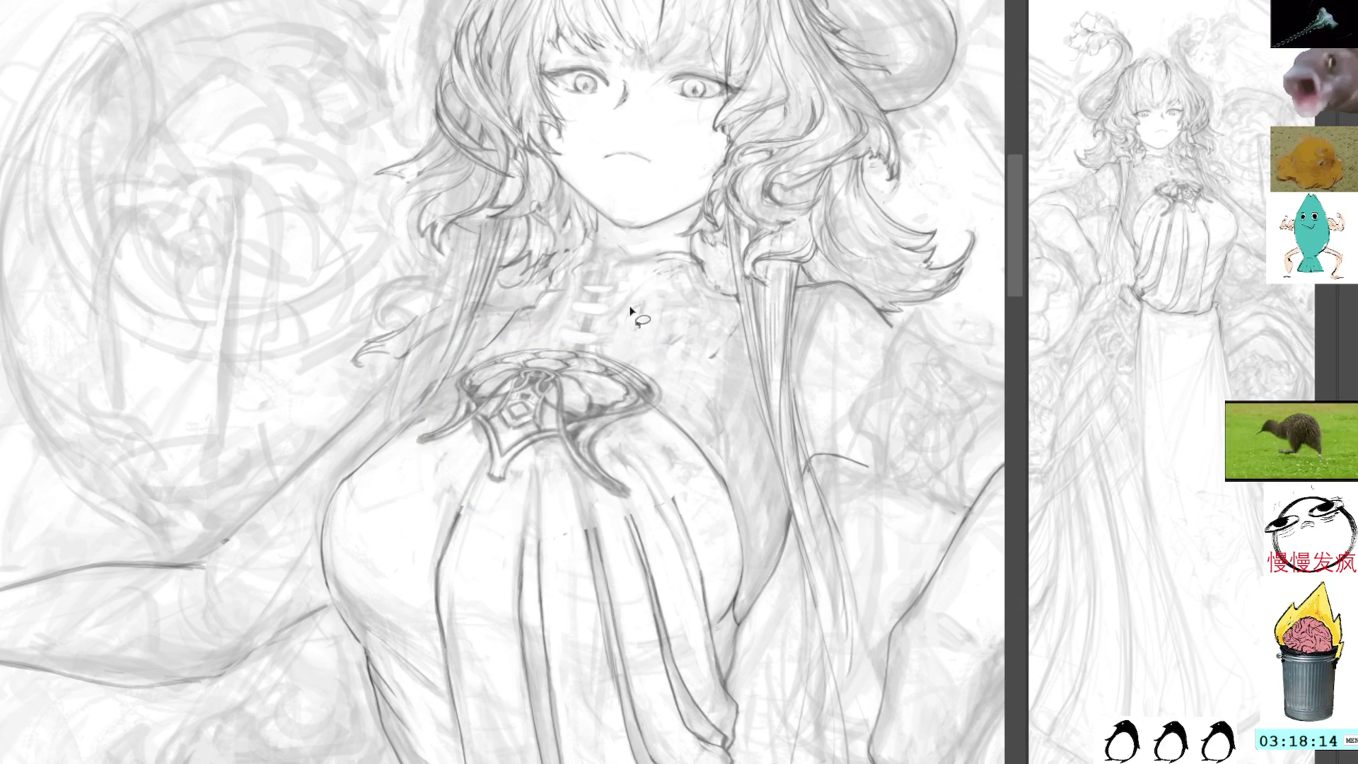
mouse_move(629, 488)
left_mouse_down()
mouse_move(598, 444)
mouse_move(575, 485)
mouse_move(629, 496)
left_mouse_up()
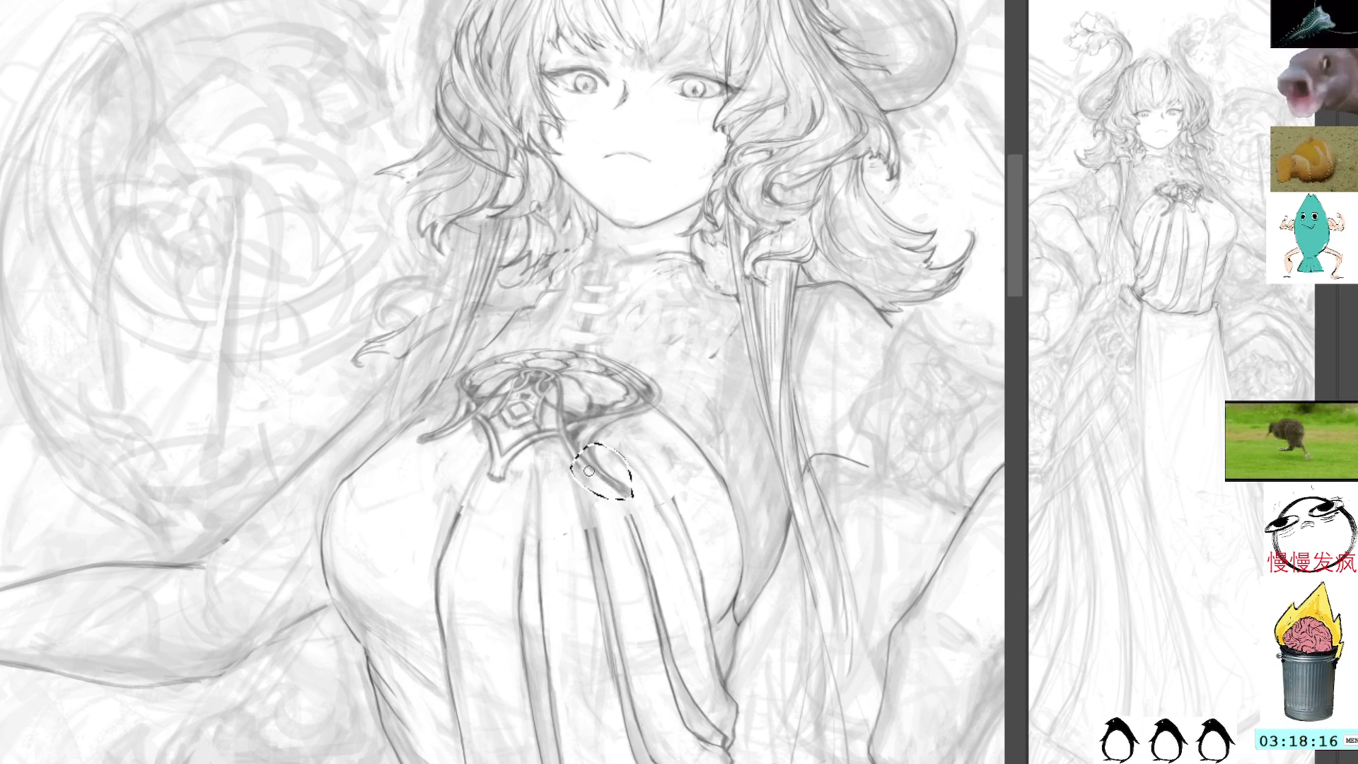
Erase the stray lines below and to the left of the brooch.
key("ctrl+d")
key("b")
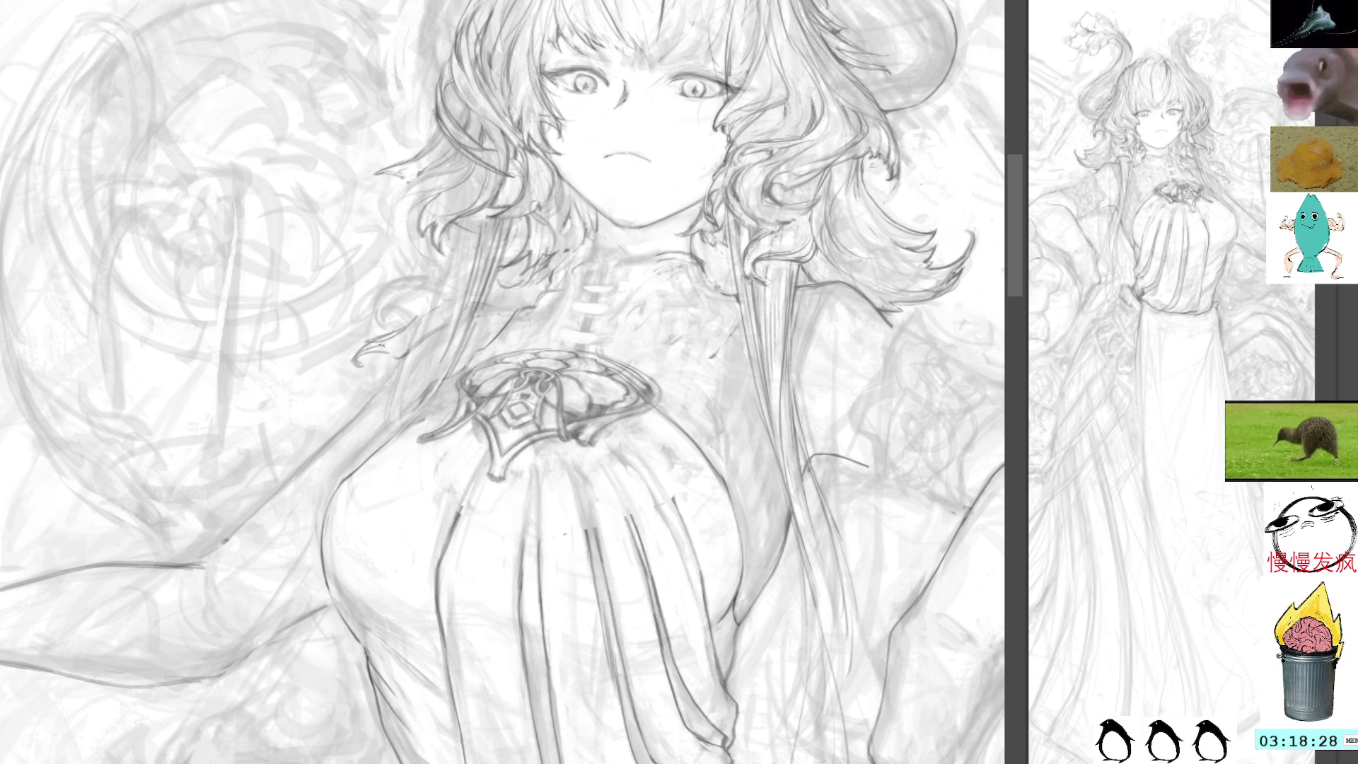
mouse_move(478, 428)
left_mouse_down()
mouse_move(403, 450)
mouse_move(472, 432)
left_mouse_up()
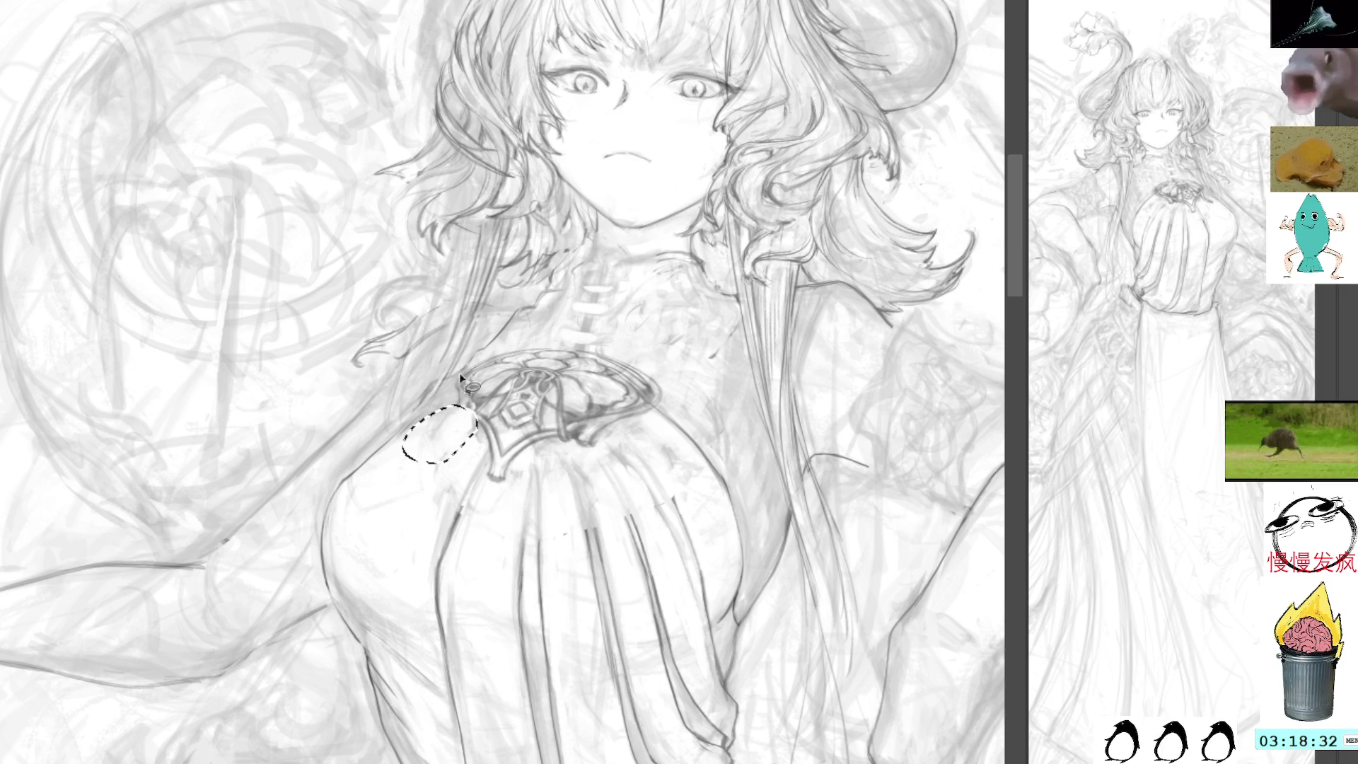
left_click(449, 331)
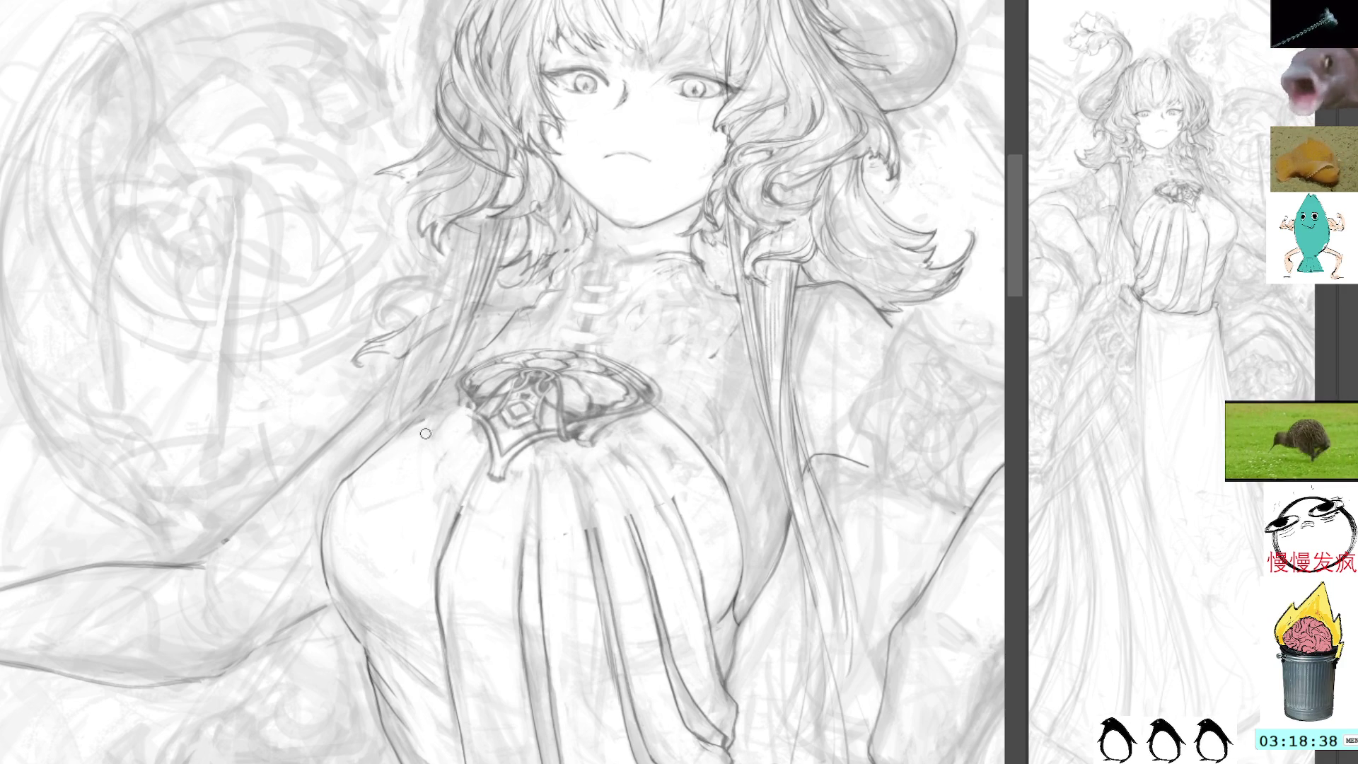
Darken the brooch's outline and toggle the line art off and on to compare.
left_click_drag(467, 452, 636, 368)
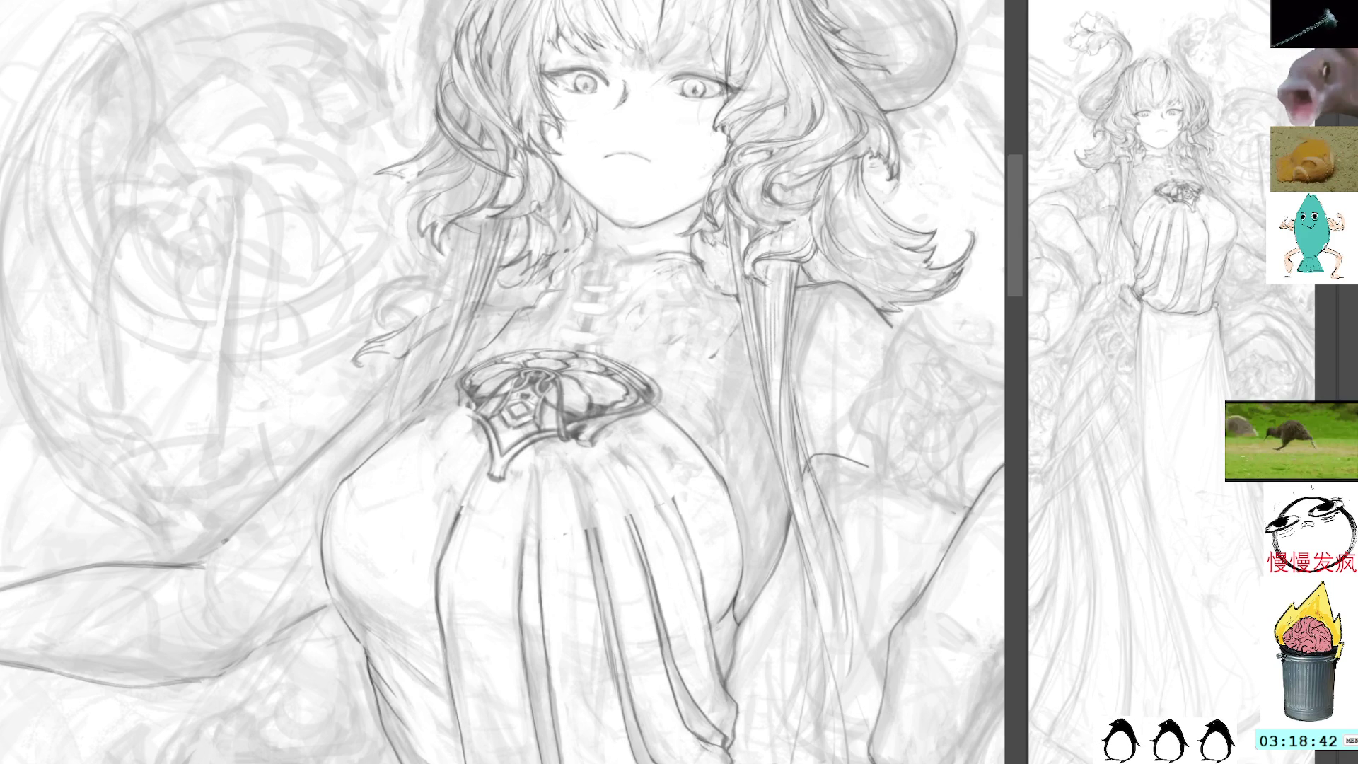
key("ctrl+comma")
key("ctrl+comma")
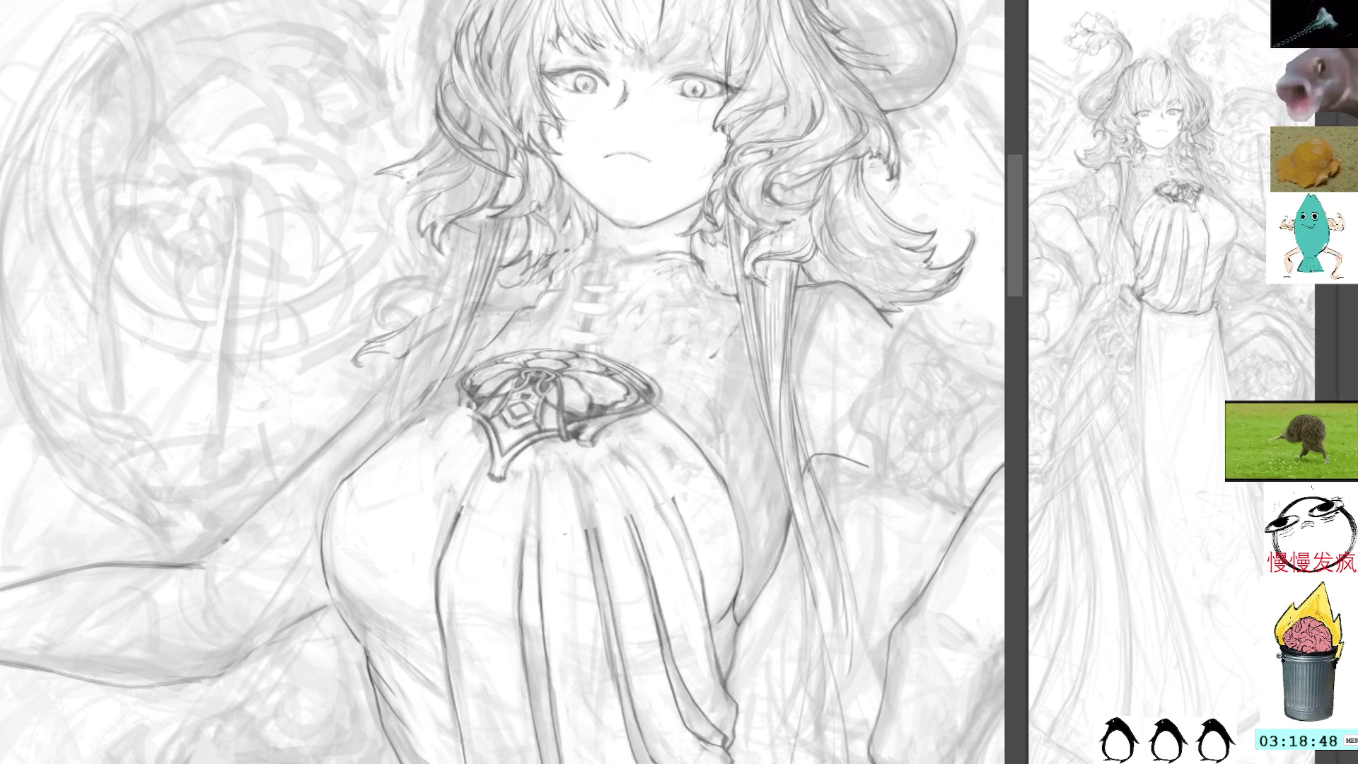
key("ctrl+z")
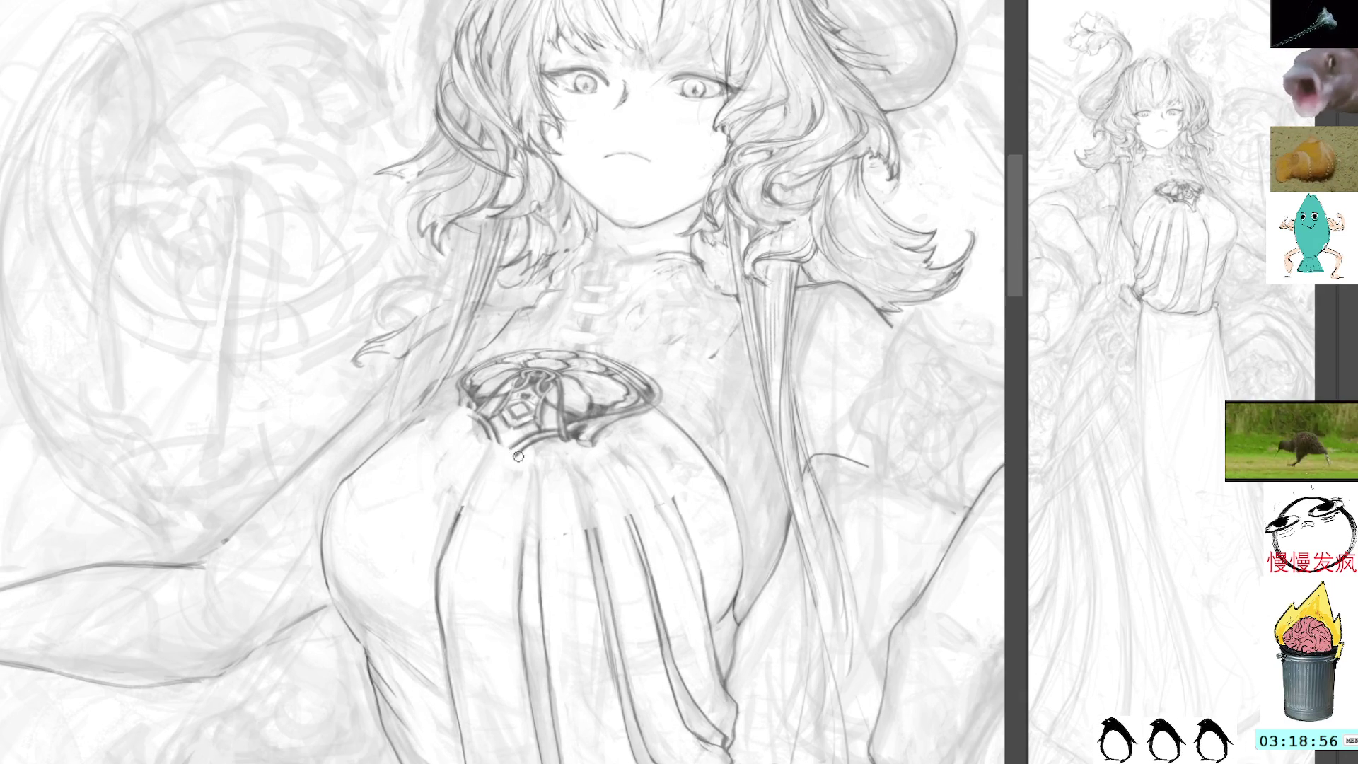
left_click_drag(566, 386, 599, 434)
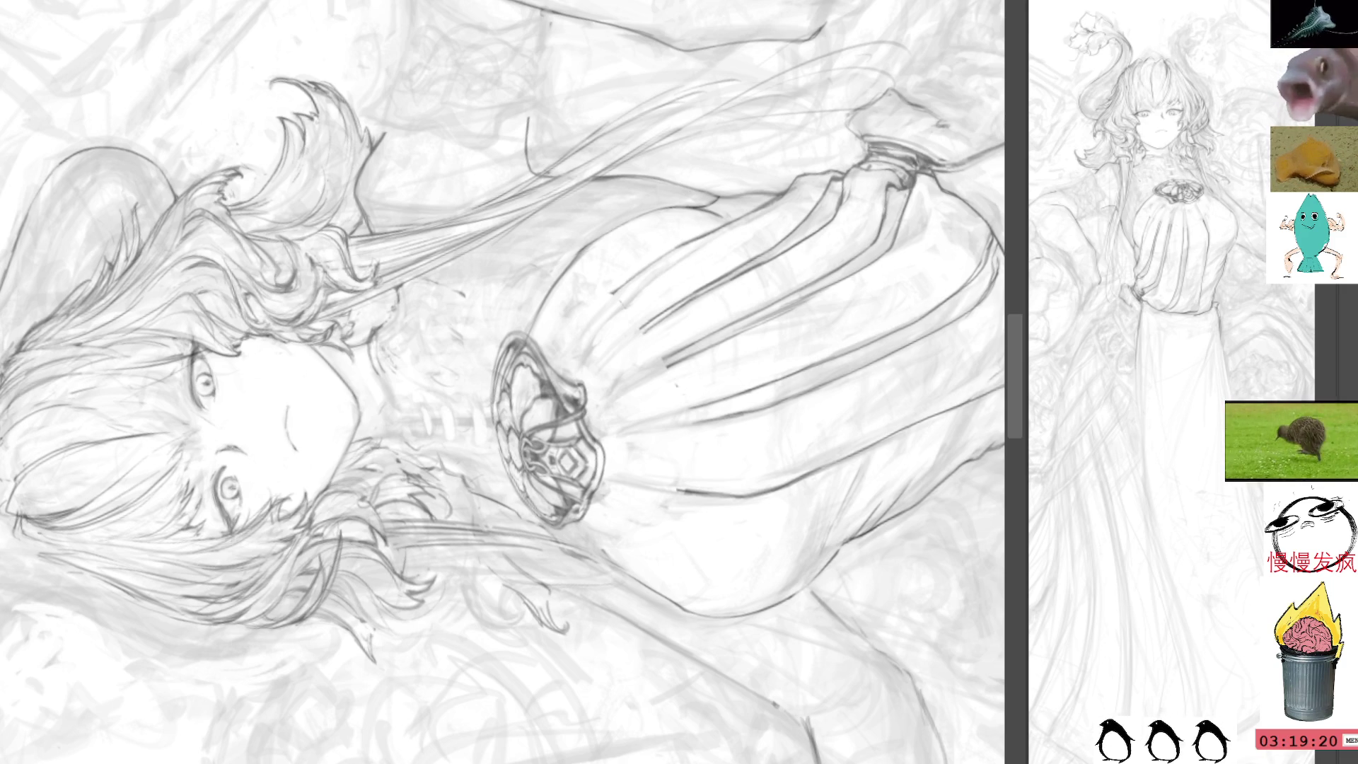
Trace over the leg contour with a darker pencil line.
left_click_drag(930, 519, 597, 235)
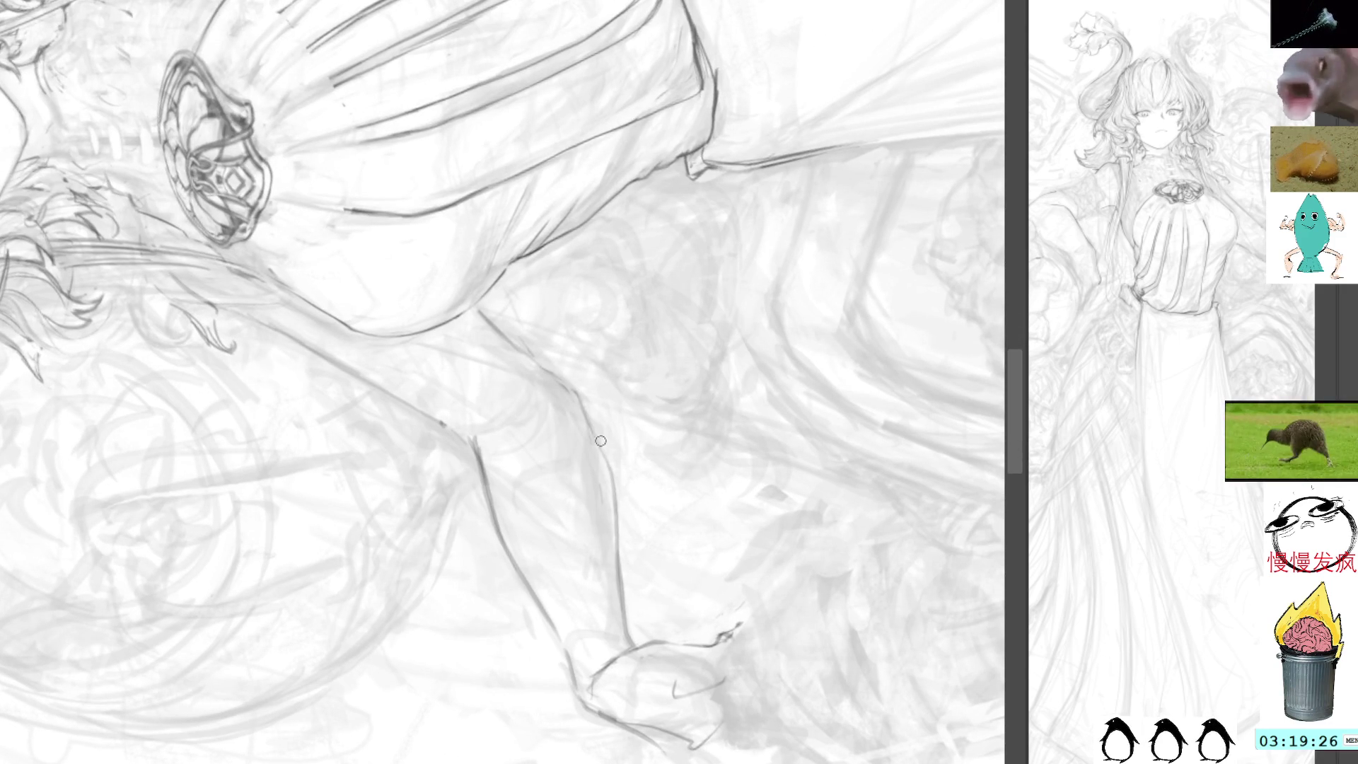
mouse_move(574, 391)
left_mouse_down()
mouse_move(614, 485)
mouse_move(633, 649)
left_mouse_up()
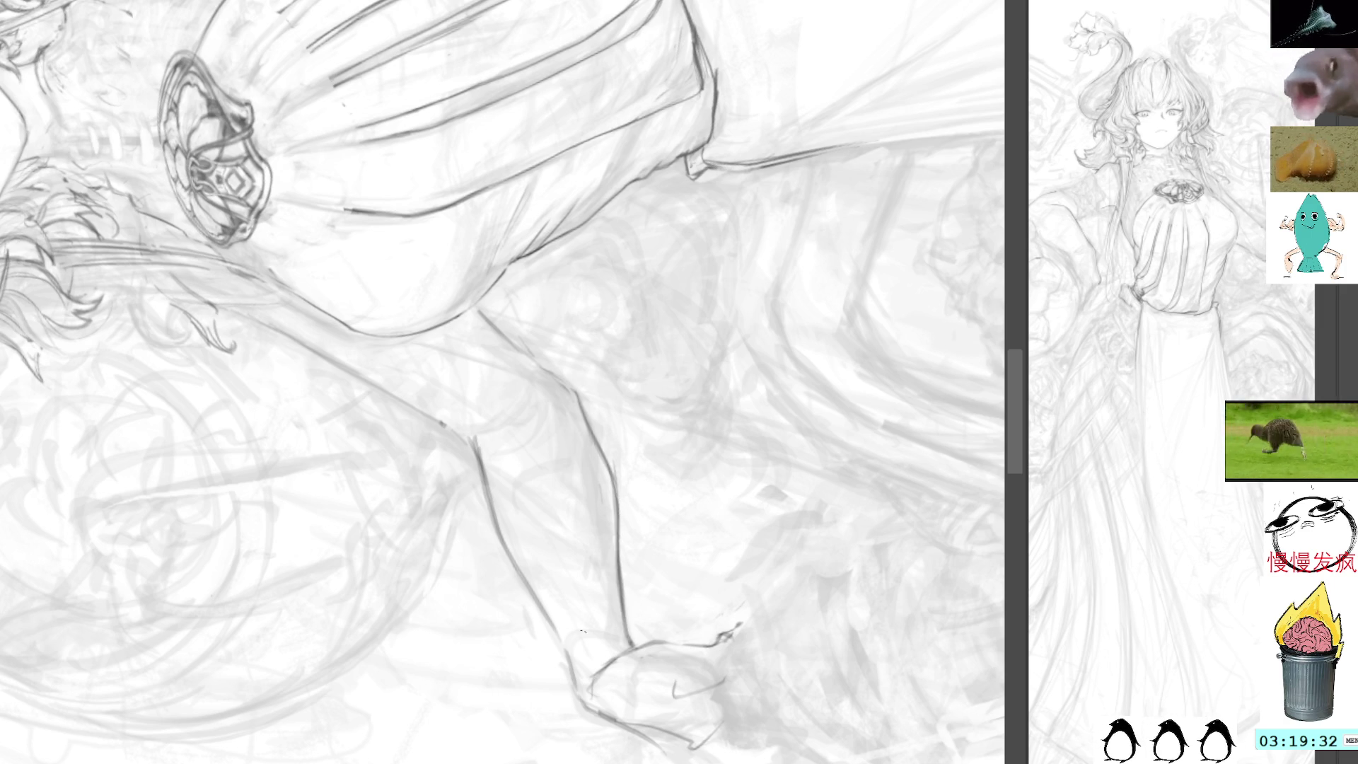
mouse_move(570, 445)
left_mouse_down()
mouse_move(690, 437)
mouse_move(809, 479)
mouse_move(812, 278)
mouse_move(837, 490)
mouse_move(686, 489)
mouse_move(449, 222)
left_mouse_up()
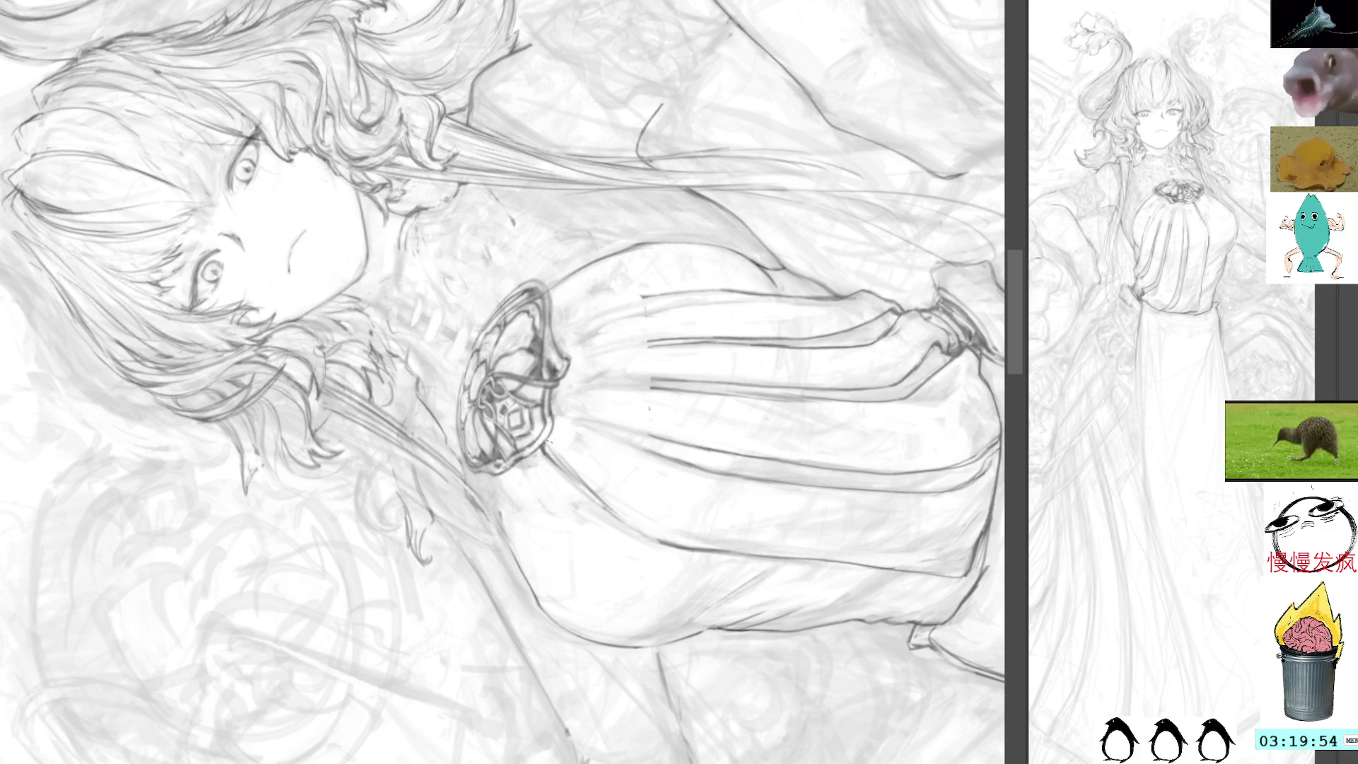
Add dark strokes along the dress's sleeve edge, undoing one stray stroke.
left_click_drag(676, 267, 650, 343)
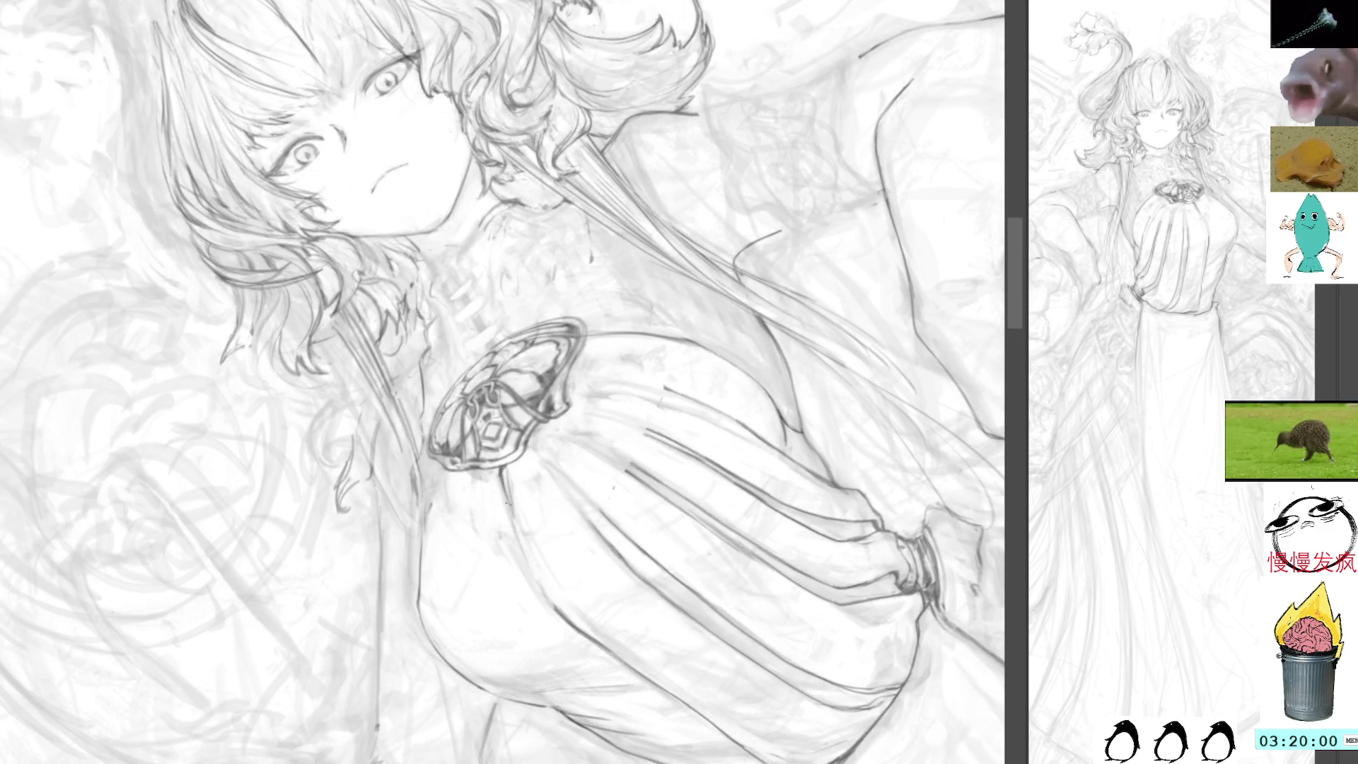
left_click_drag(508, 506, 555, 609)
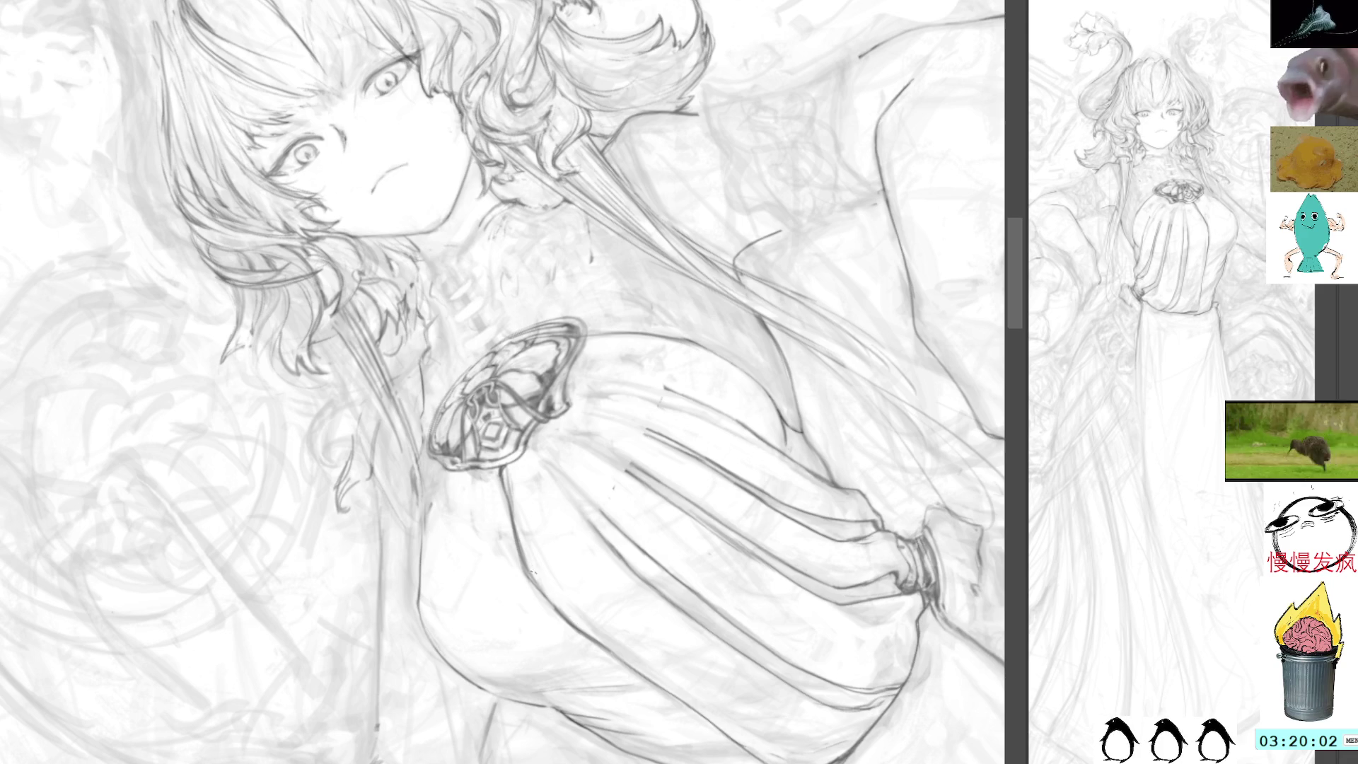
mouse_move(524, 563)
left_mouse_down()
mouse_move(567, 618)
mouse_move(529, 570)
left_mouse_up()
key("ctrl+z")
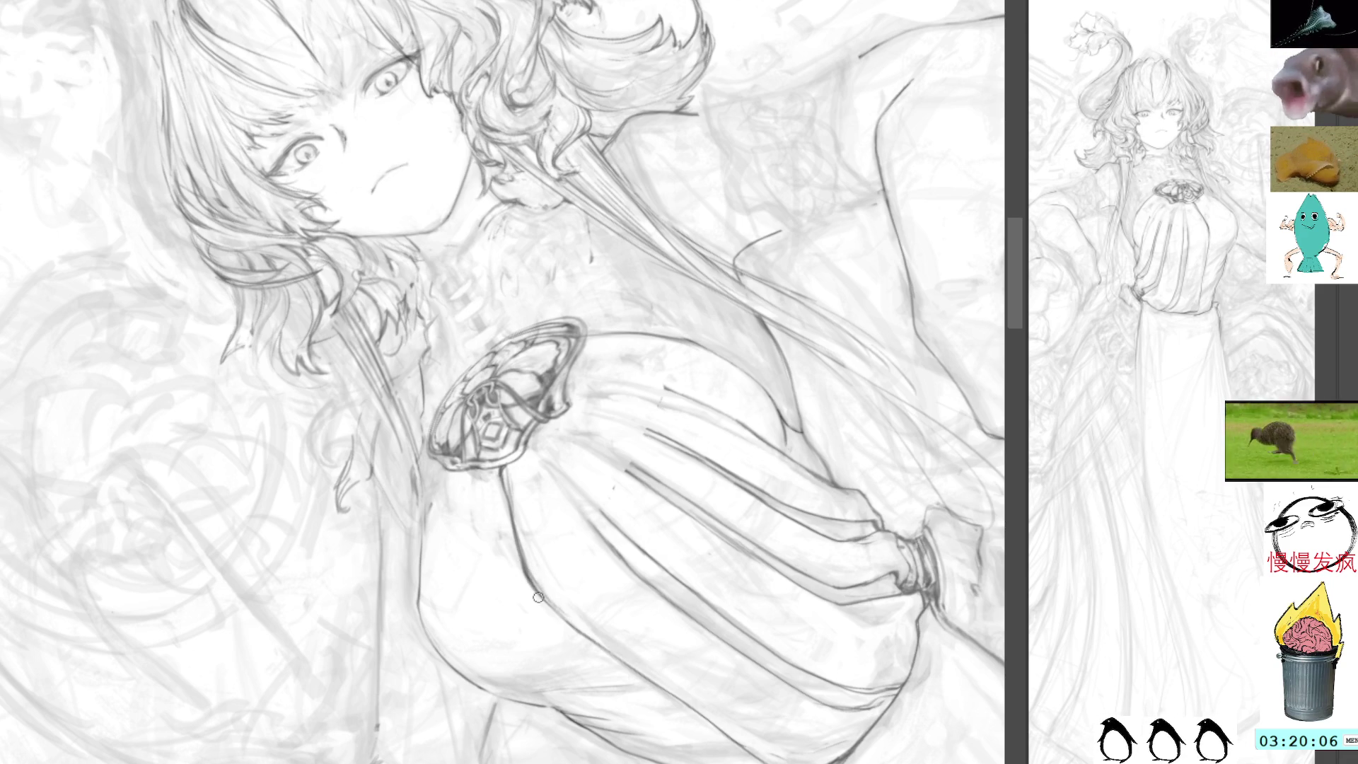
left_click_drag(715, 251, 393, 304)
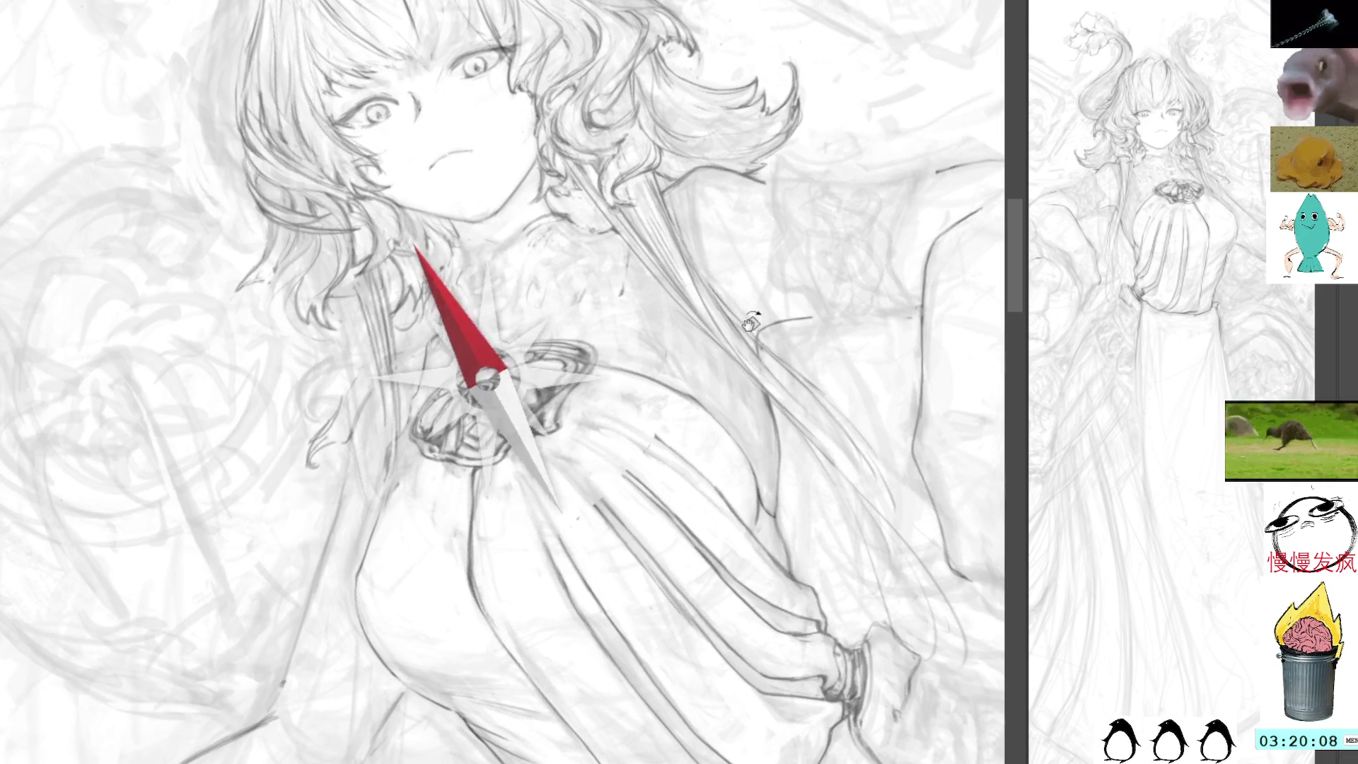
Draw several short fold lines running down the dress just below the brooch.
left_click_drag(508, 458, 556, 584)
left_click_drag(529, 516, 601, 645)
left_click_drag(557, 585, 598, 645)
left_click_drag(543, 563, 620, 672)
left_click_drag(560, 597, 632, 692)
left_click_drag(597, 645, 669, 725)
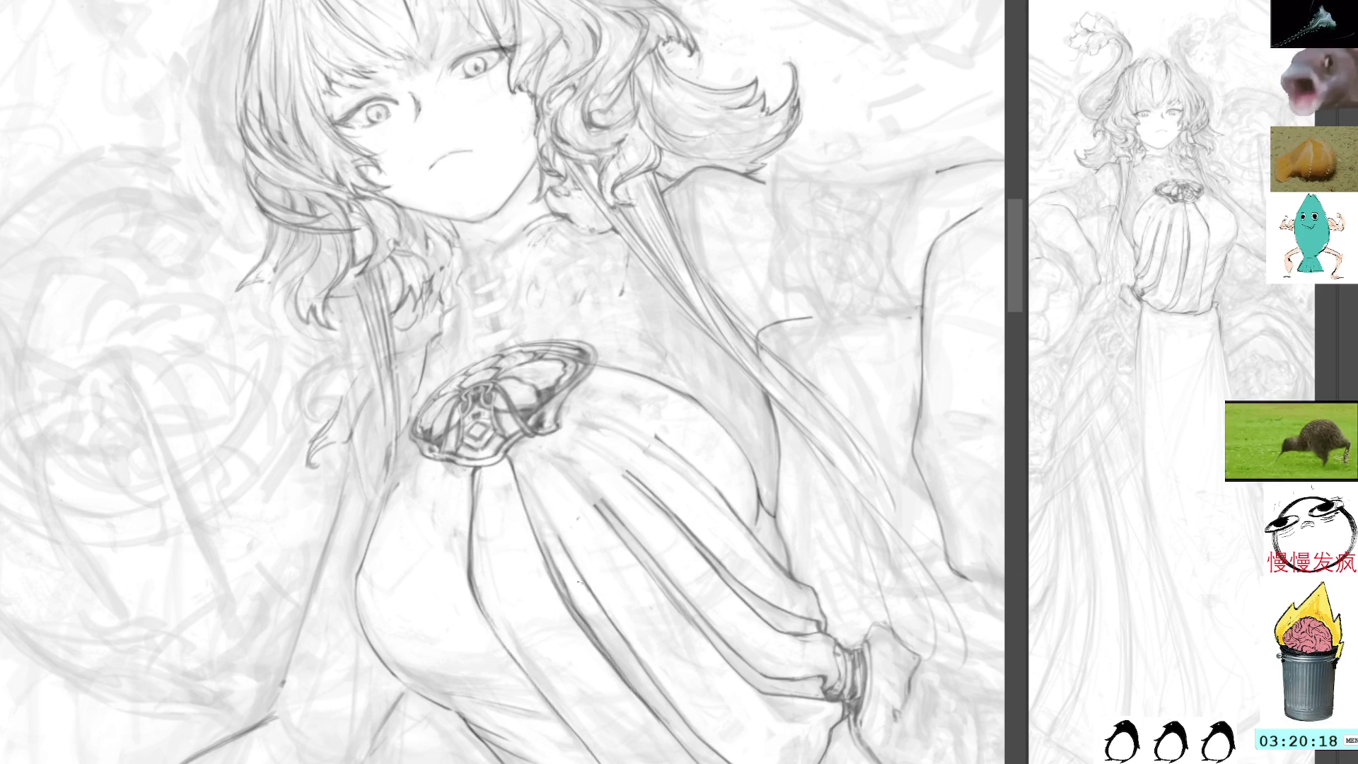
left_click_drag(592, 486, 599, 430)
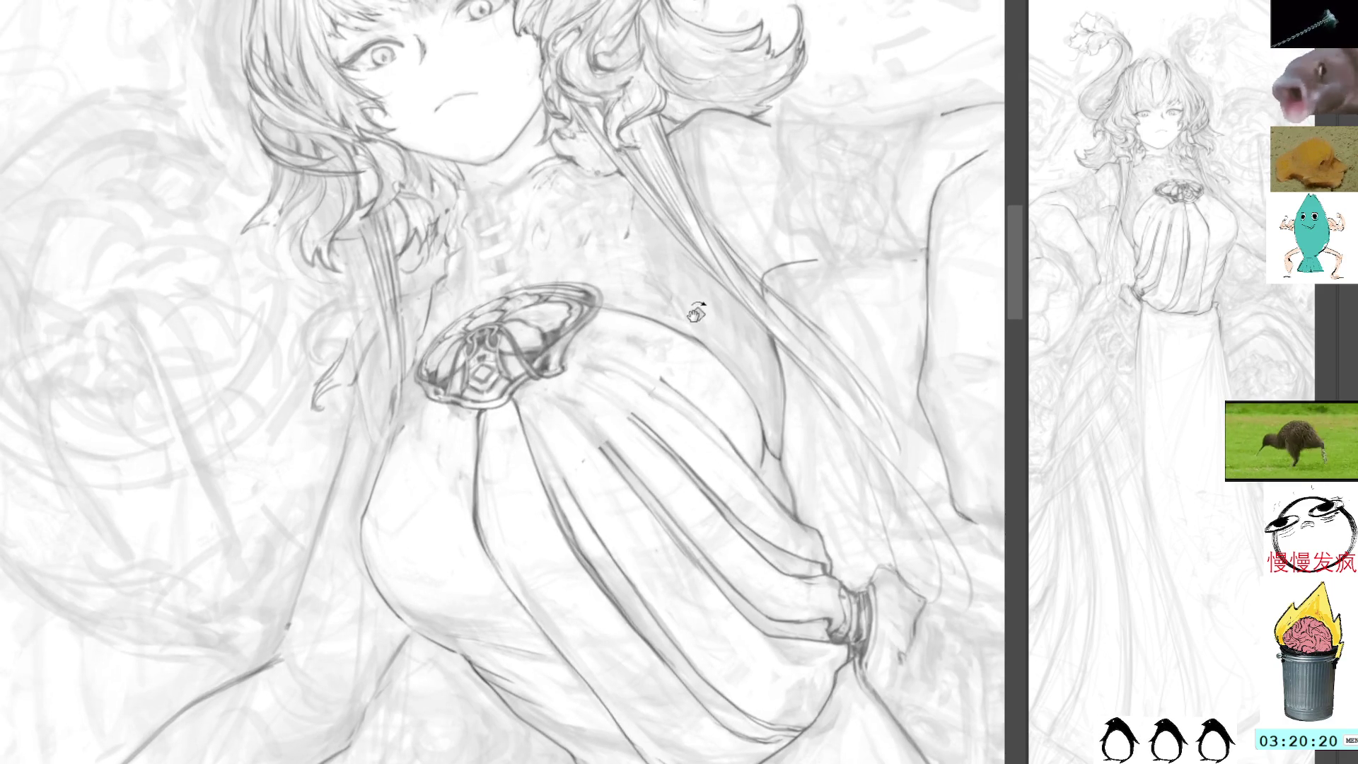
left_click_drag(696, 312, 616, 374)
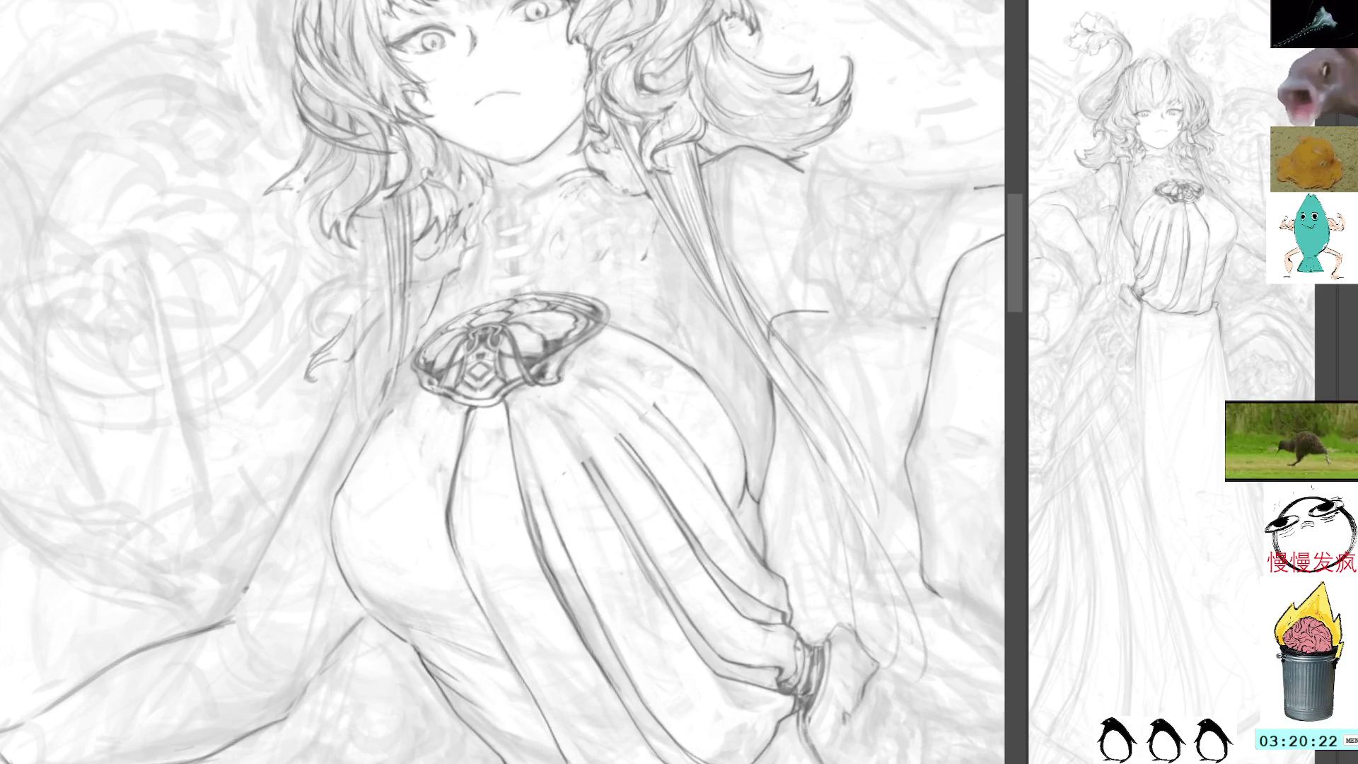